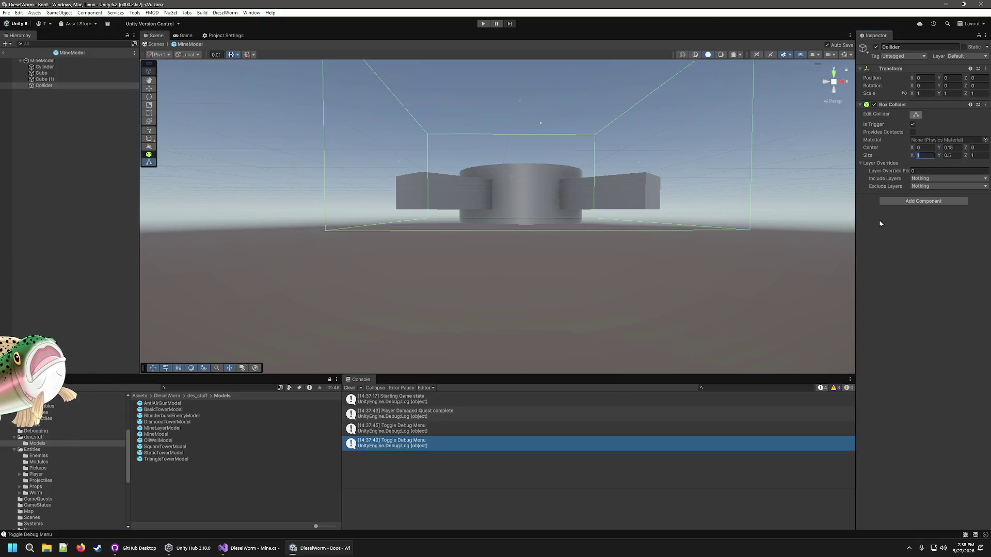
Step: Resize the MineModel's box collider to 0.7 × 0.4 × 0.7 to fit the mine body
{"action": "type", "text": "0.7"}
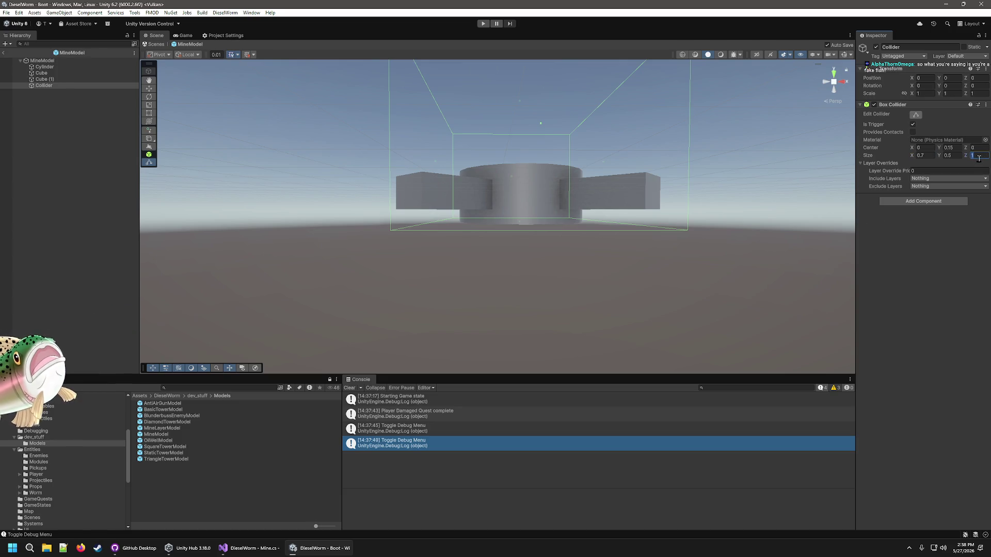
{"action": "type", "text": ".7"}
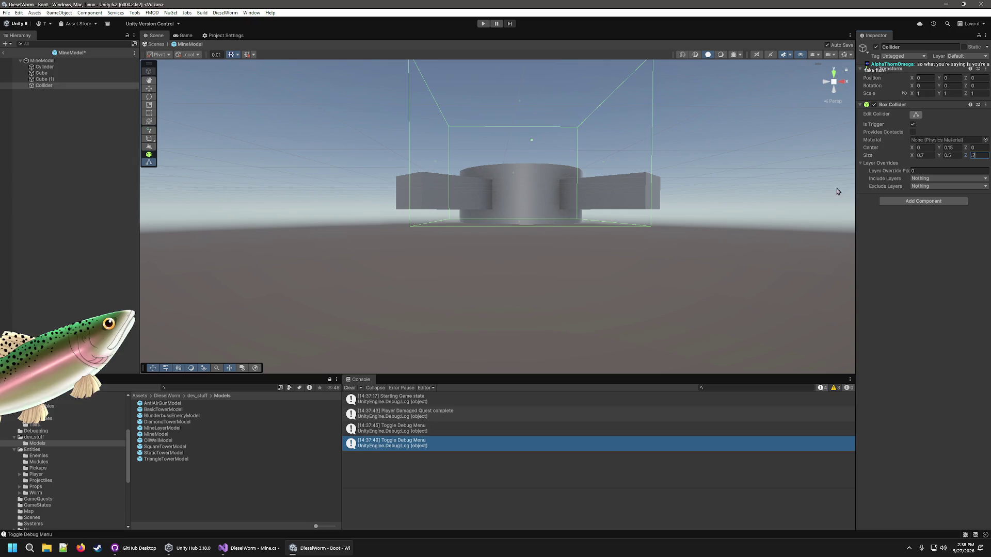
{"action": "mouse_move", "coordinate": [837, 192]}
{"action": "left_mouse_down"}
{"action": "mouse_move", "coordinate": [698, 287]}
{"action": "mouse_move", "coordinate": [679, 365]}
{"action": "mouse_move", "coordinate": [648, 419]}
{"action": "mouse_move", "coordinate": [699, 228]}
{"action": "mouse_move", "coordinate": [663, 305]}
{"action": "mouse_move", "coordinate": [686, 276]}
{"action": "mouse_move", "coordinate": [681, 323]}
{"action": "mouse_move", "coordinate": [669, 317]}
{"action": "left_mouse_up"}
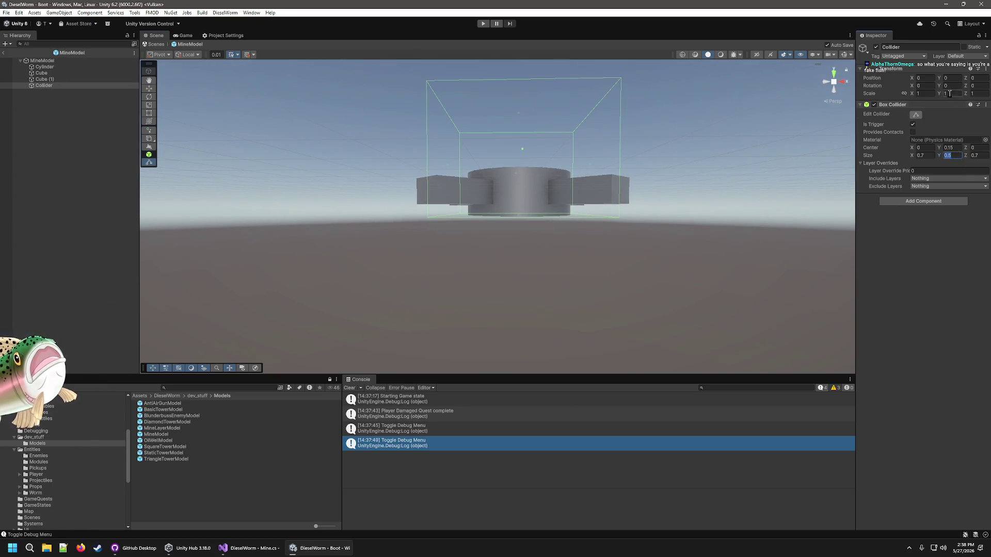
{"action": "type", "text": "0.4"}
{"action": "key", "text": "Return"}
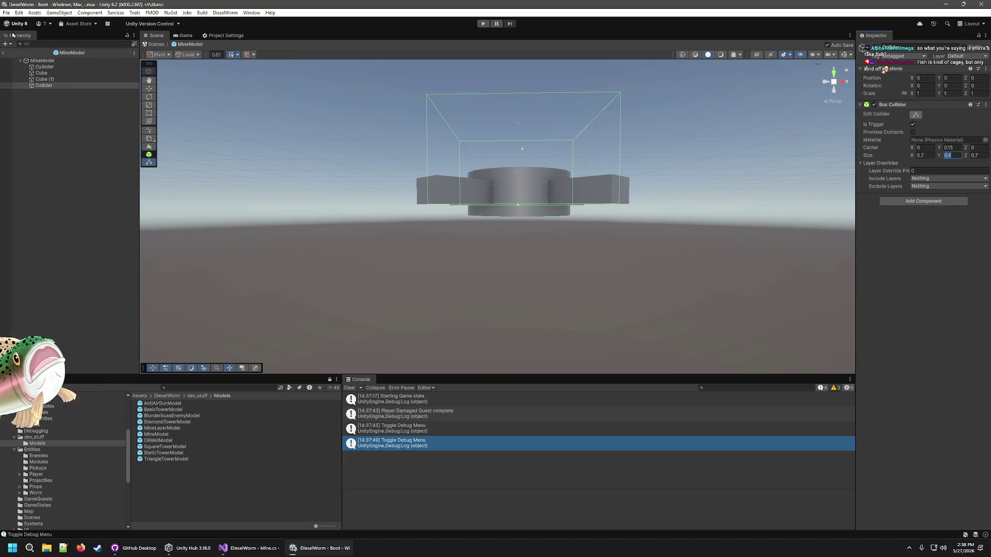
{"action": "left_click", "coordinate": [244, 554]}
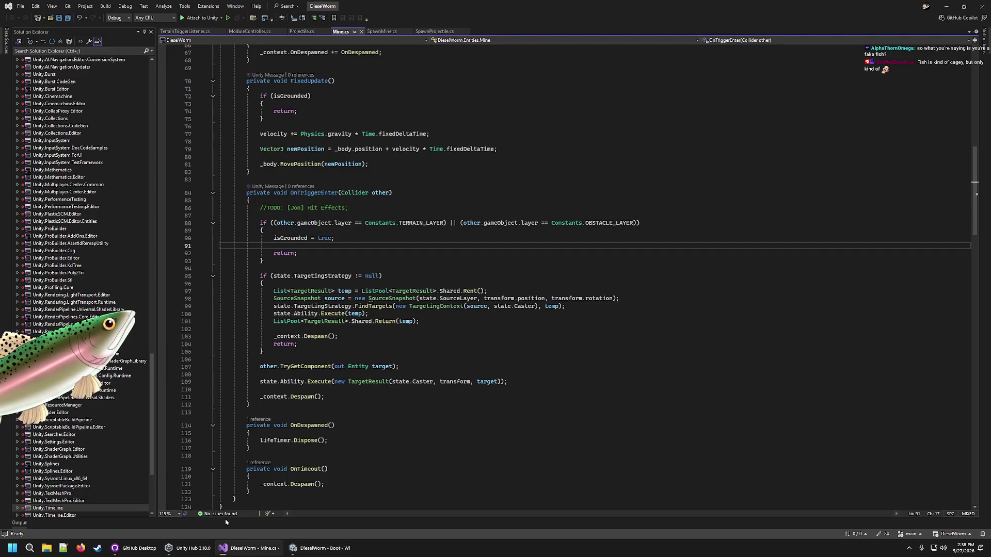
Step: Insert a blank line in the grounded branch of OnTriggerEnter in Mine.cs
{"action": "left_click", "coordinate": [324, 548]}
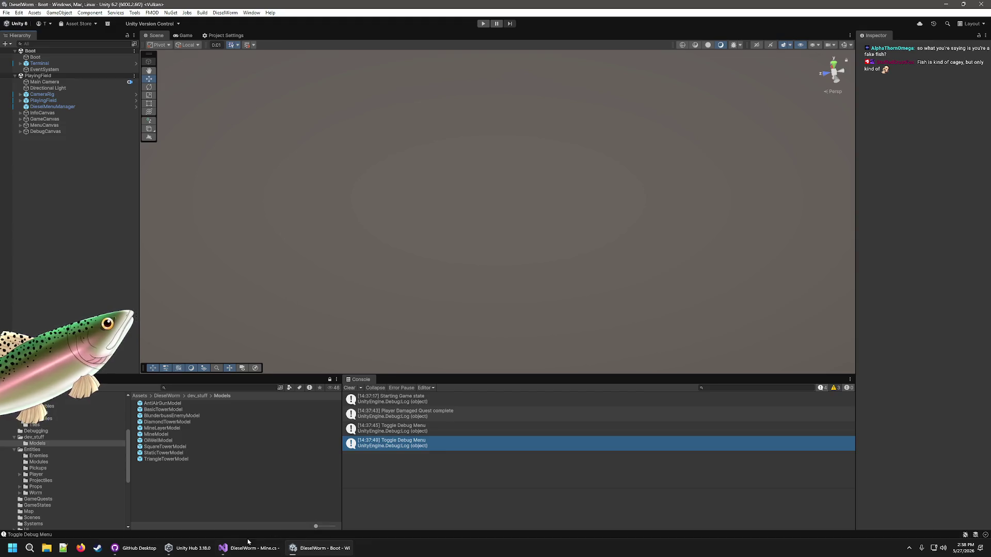
{"action": "left_click", "coordinate": [245, 548]}
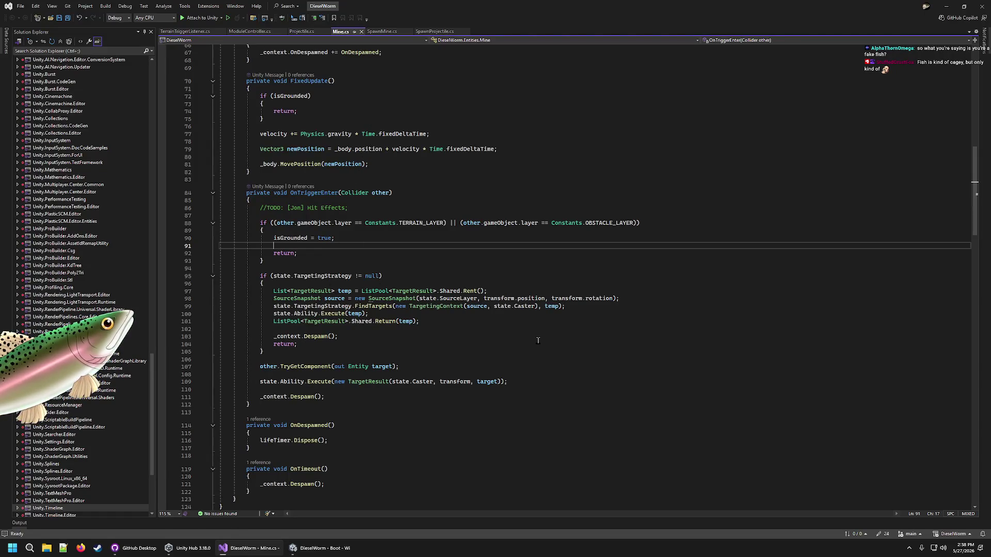
{"action": "key", "text": "Return"}
{"action": "key", "text": "Return"}
{"action": "key", "text": "Up"}
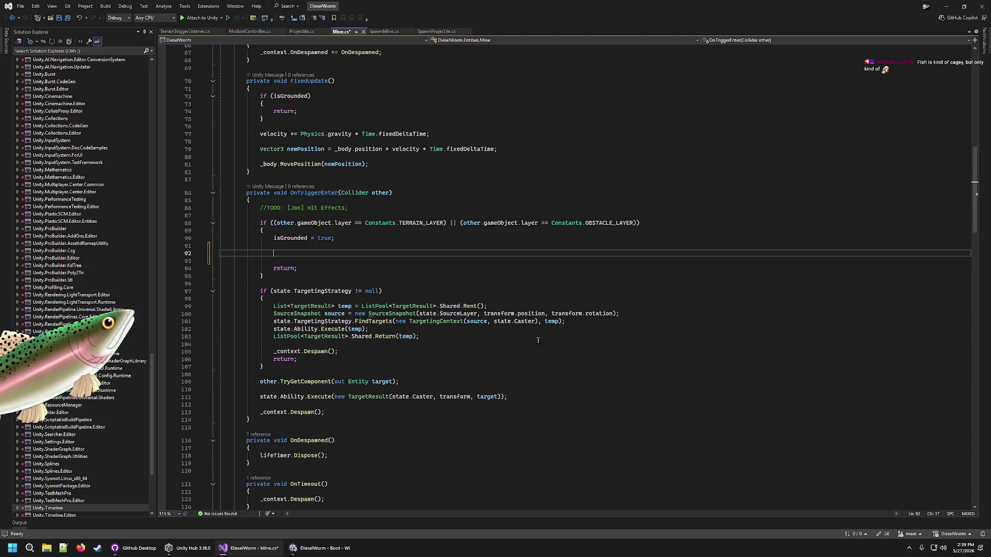
{"action": "scroll", "coordinate": [538, 340], "scroll_direction": "up", "scroll_amount": 20}
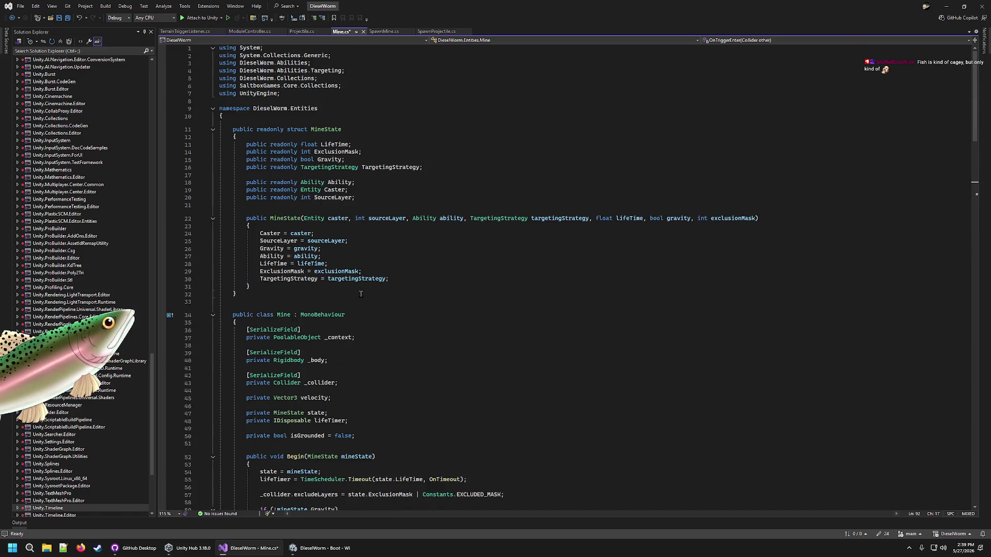
{"action": "scroll", "coordinate": [367, 310], "scroll_direction": "down", "scroll_amount": 20}
{"action": "scroll", "coordinate": [635, 323], "scroll_direction": "up", "scroll_amount": 11}
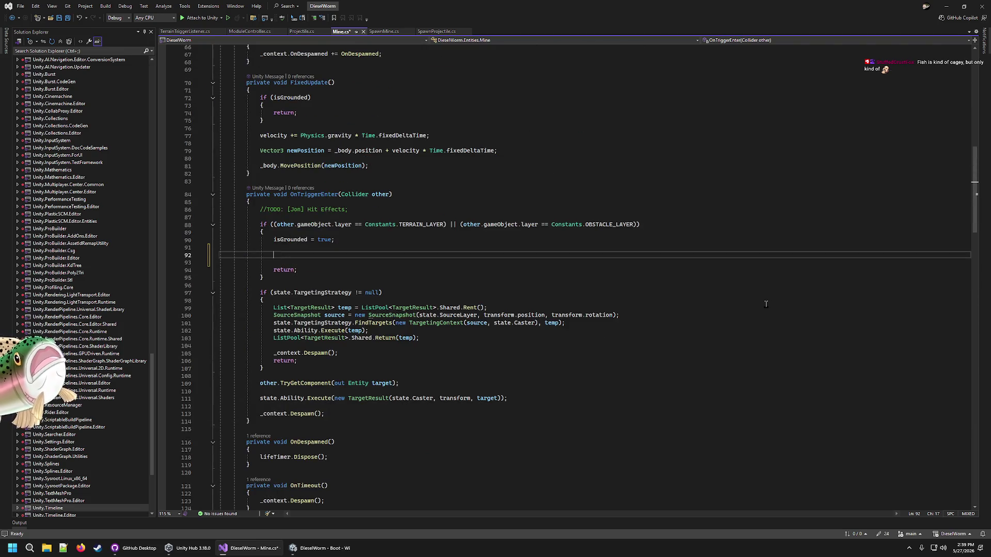
Step: Write 'transform.rotation = new Quaternion(0, 0, 0, 0);' there, then return to Unity
{"action": "type", "text": "transform.ro"}
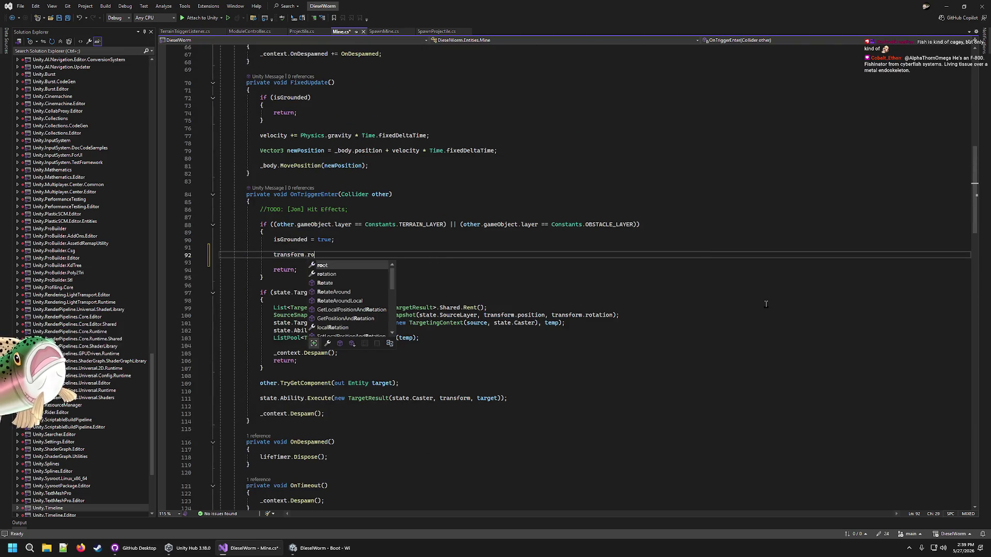
{"action": "type", "text": "t"}
{"action": "key", "text": "Tab"}
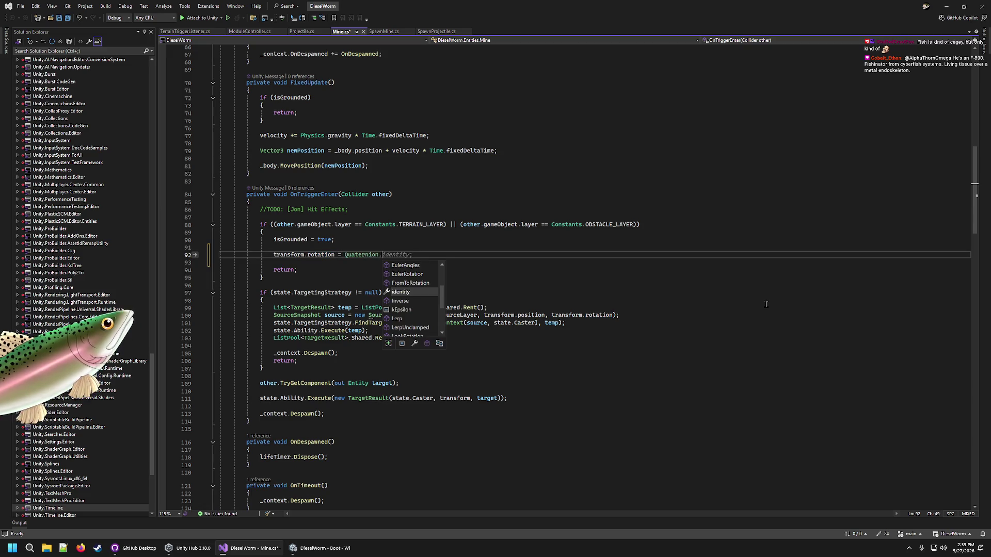
{"action": "type", "text": "z"}
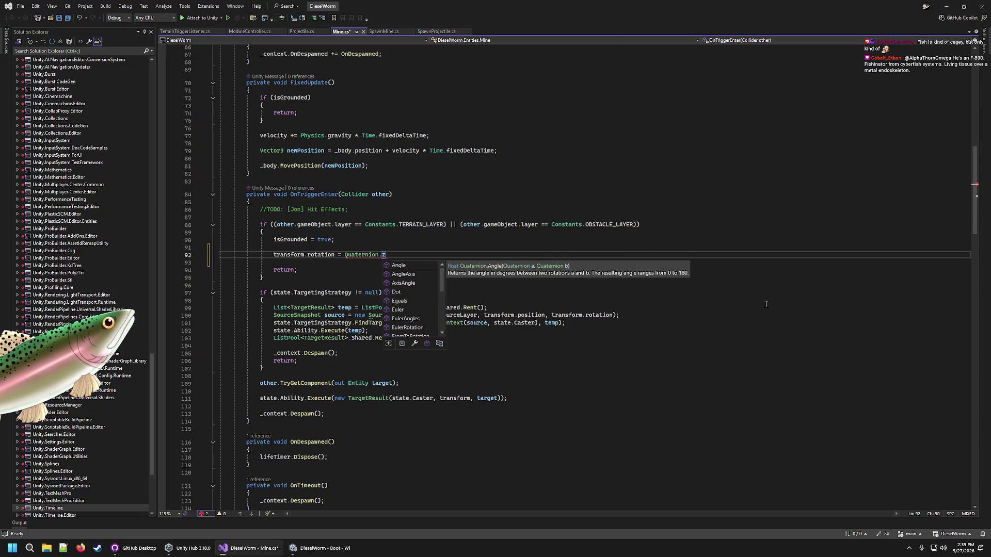
{"action": "key", "text": "BackSpace"}
{"action": "key", "text": "BackSpace"}
{"action": "key", "text": "BackSpace"}
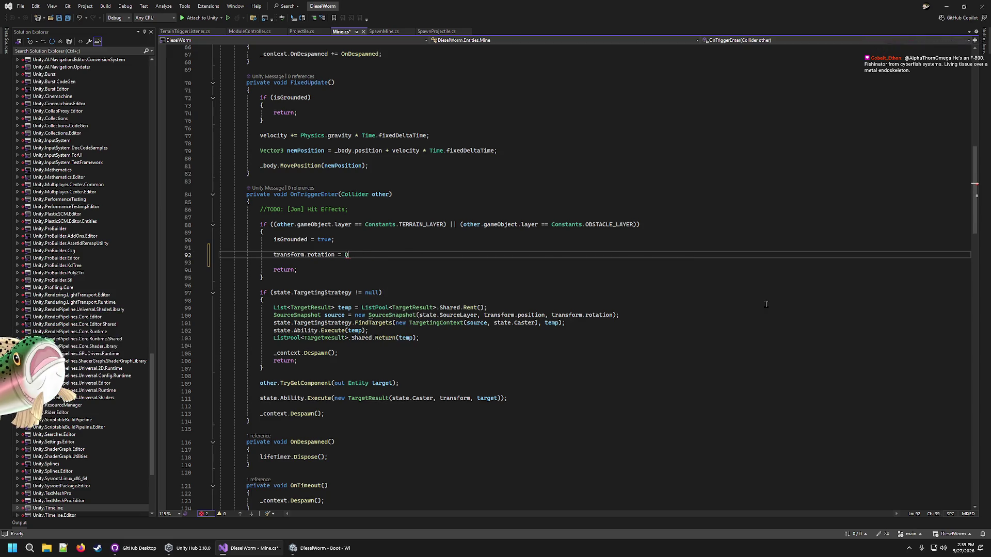
{"action": "type", "text": "new "}
{"action": "type", "text": "("}
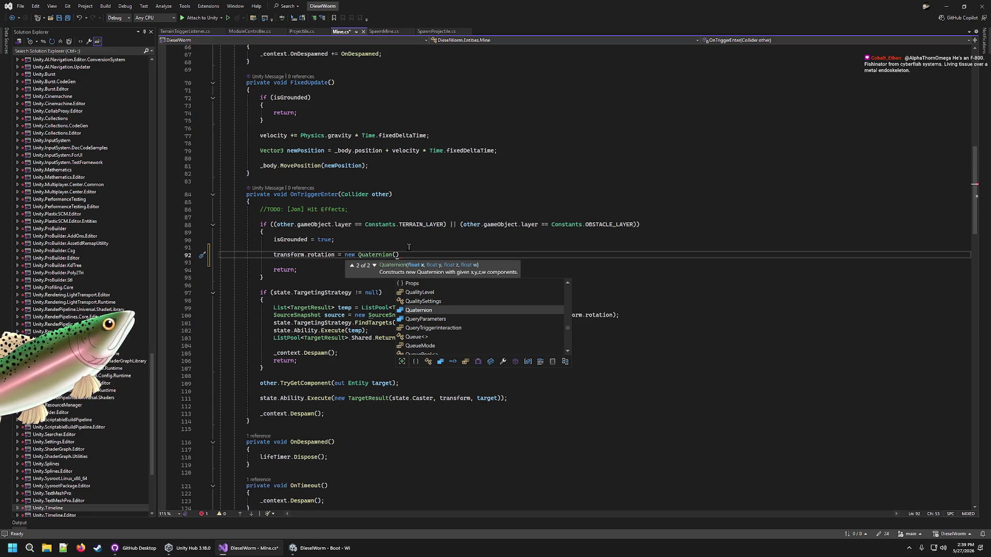
{"action": "left_click", "coordinate": [410, 253]}
{"action": "type", "text": "0"}
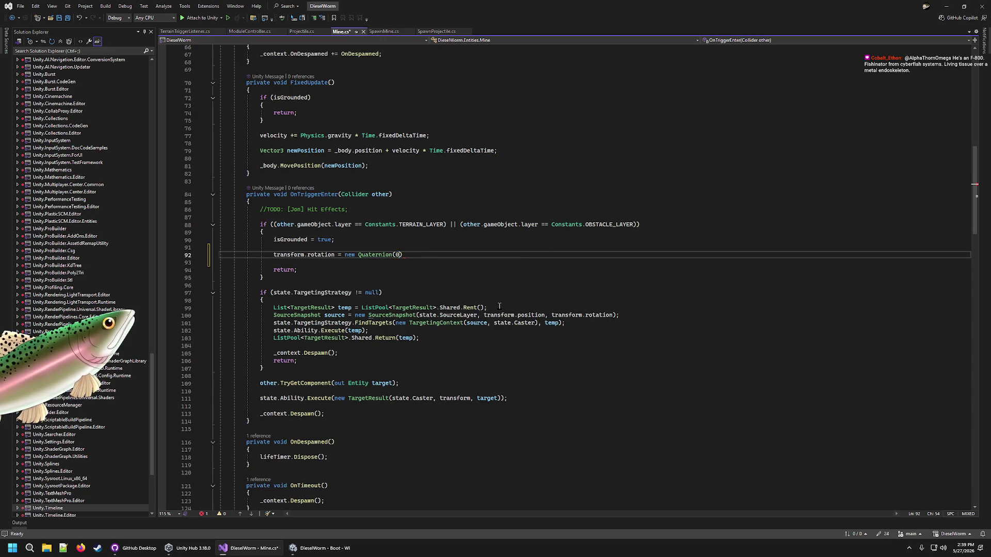
{"action": "type", "text": ",0 ,0 ,0"}
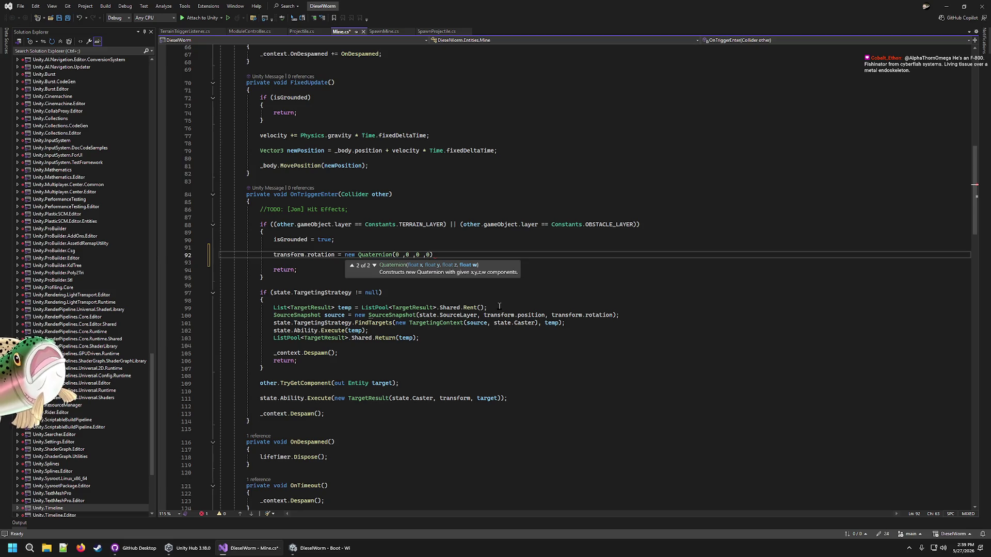
{"action": "type", "text": ")"}
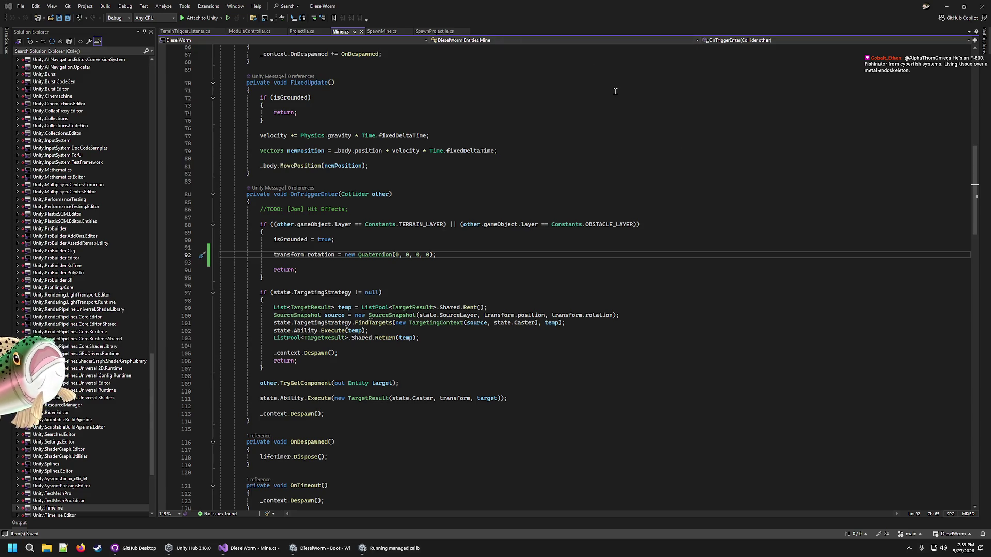
{"action": "key", "text": "alt+Tab"}
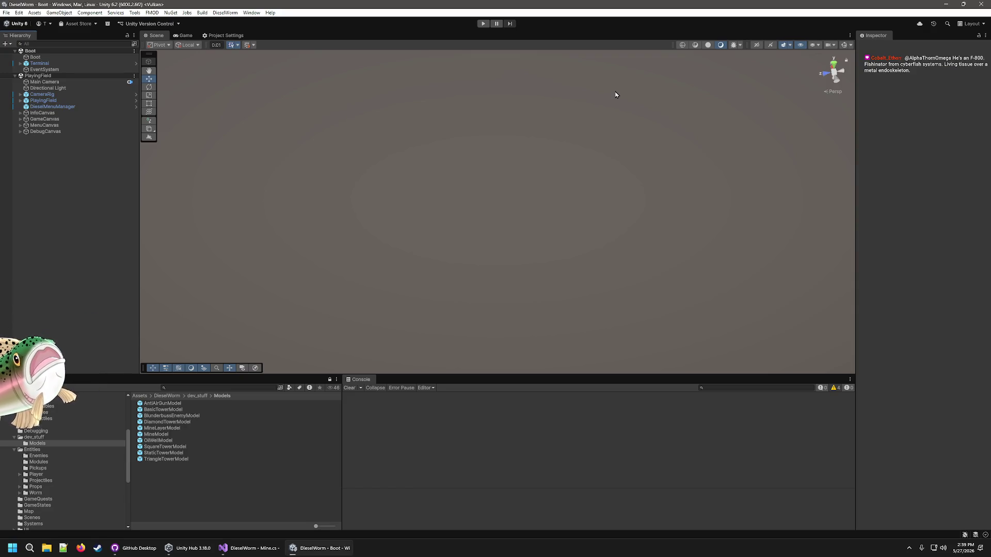
Step: Play the game, add crude three times and a Minelayer module, then pause in Scene view
{"action": "left_click", "coordinate": [482, 24]}
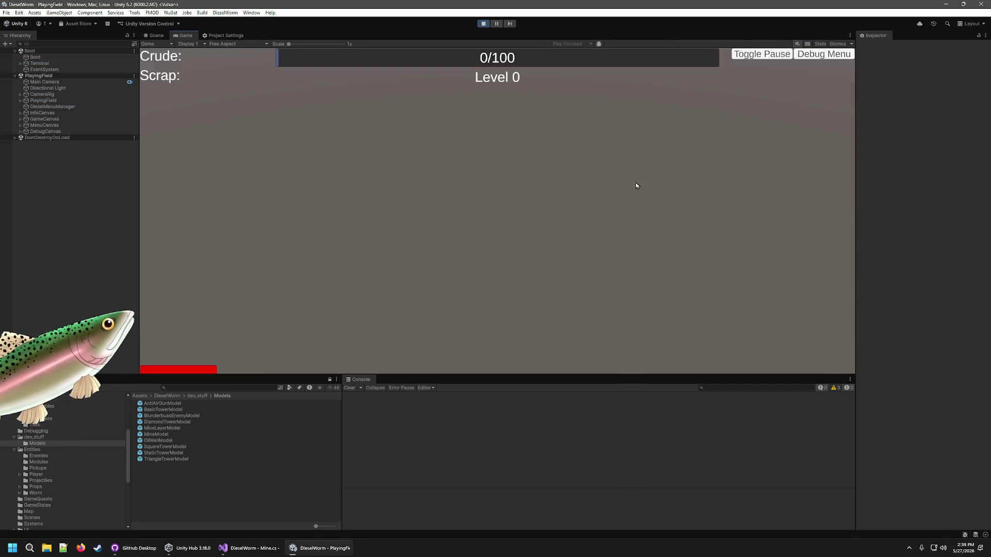
{"action": "key", "text": "grave"}
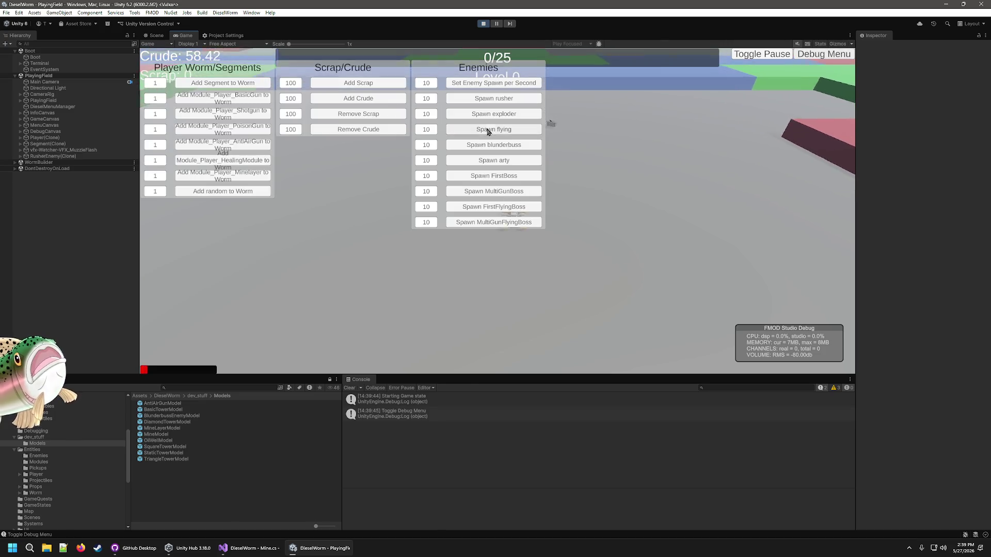
{"action": "left_click", "coordinate": [372, 99]}
{"action": "left_click", "coordinate": [371, 99]}
{"action": "left_click", "coordinate": [371, 99]}
{"action": "left_click", "coordinate": [372, 99]}
{"action": "left_click", "coordinate": [371, 99]}
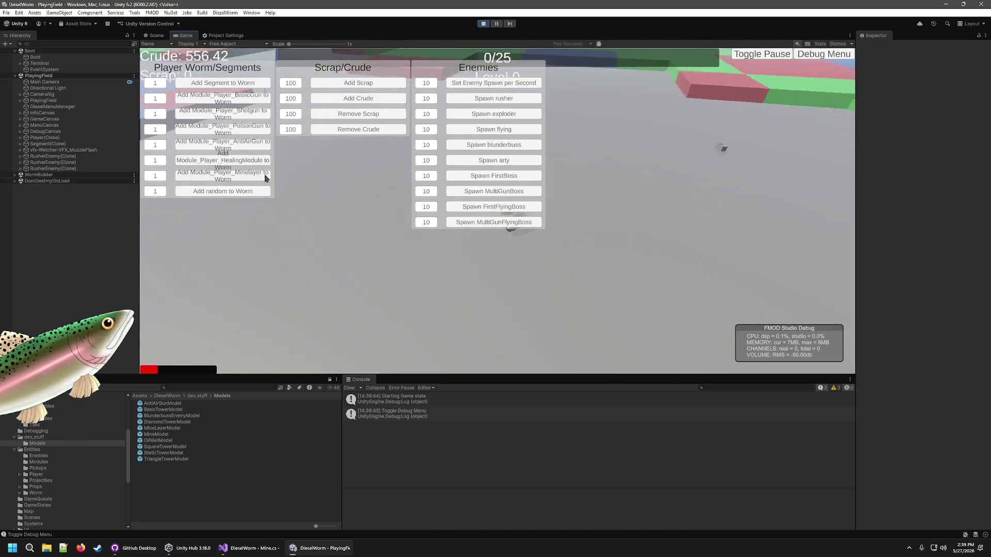
{"action": "left_click", "coordinate": [265, 178]}
{"action": "left_click", "coordinate": [808, 55]}
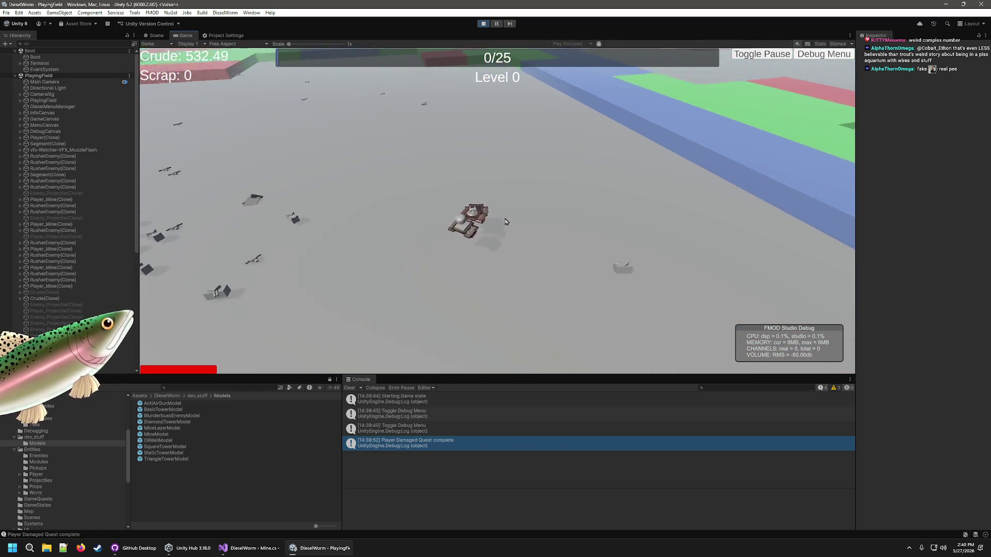
{"action": "left_click", "coordinate": [496, 24]}
{"action": "left_click", "coordinate": [171, 36]}
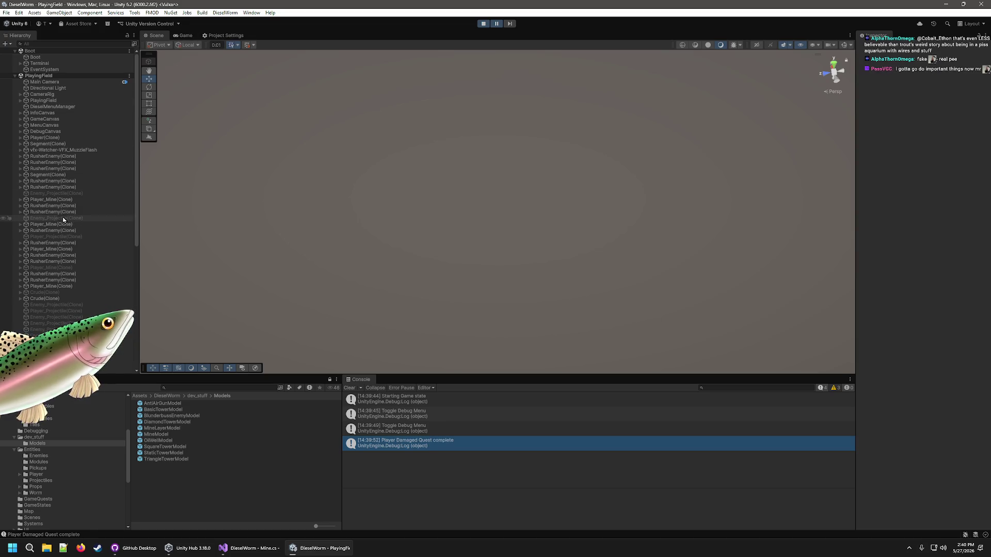
Step: Inspect a dropped Player_Mine's capsule and base cube, raise the cube slightly, then stop play
{"action": "double_click", "coordinate": [56, 200]}
{"action": "mouse_move", "coordinate": [570, 313]}
{"action": "left_mouse_down"}
{"action": "mouse_move", "coordinate": [747, 287]}
{"action": "mouse_move", "coordinate": [737, 304]}
{"action": "mouse_move", "coordinate": [721, 214]}
{"action": "left_mouse_up"}
{"action": "left_click", "coordinate": [438, 172]}
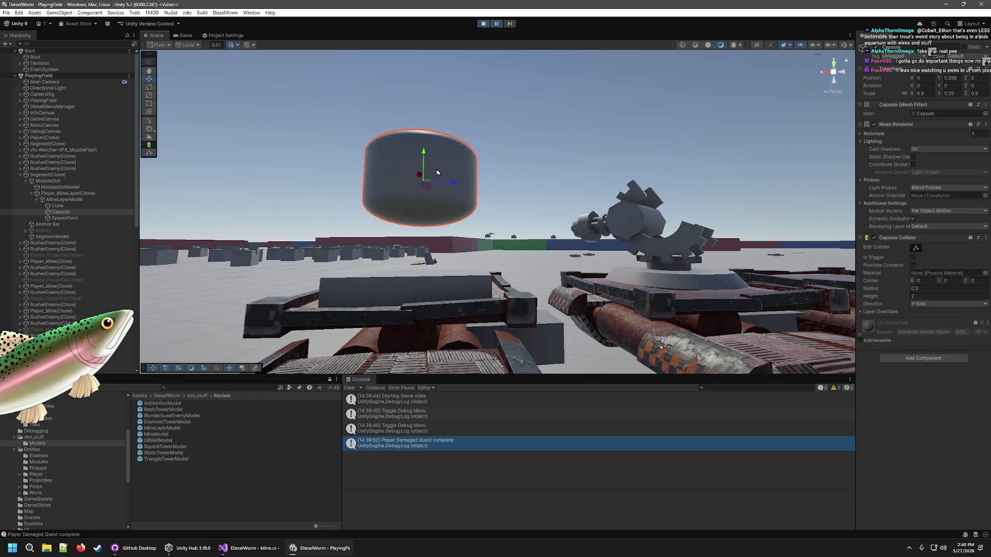
{"action": "left_click", "coordinate": [432, 282]}
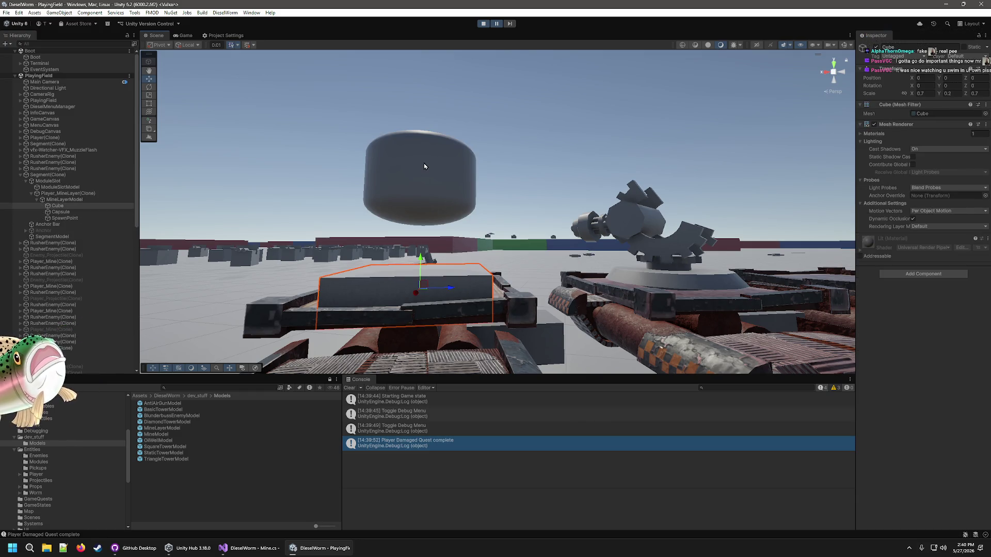
{"action": "left_click", "coordinate": [424, 163]}
{"action": "left_click", "coordinate": [456, 282]}
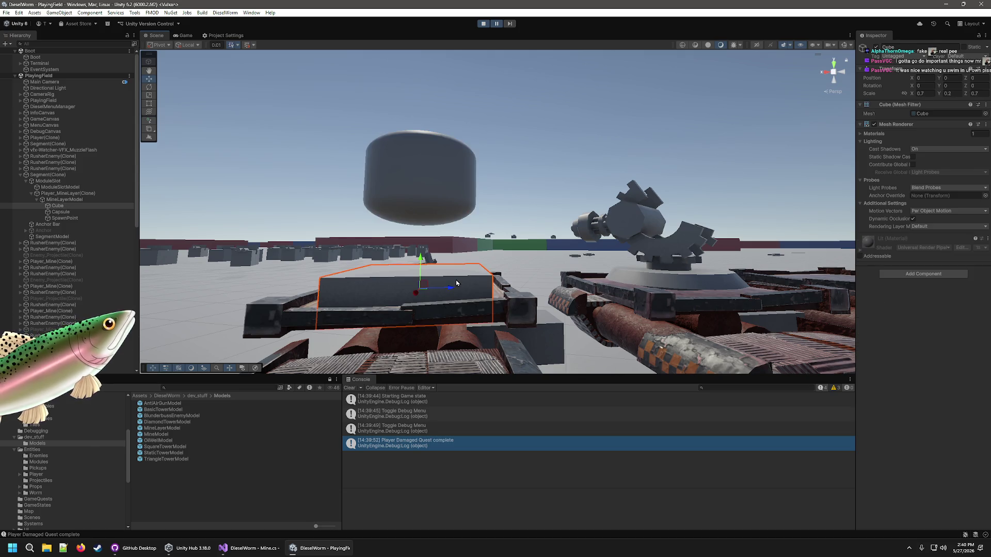
{"action": "left_click", "coordinate": [455, 188]}
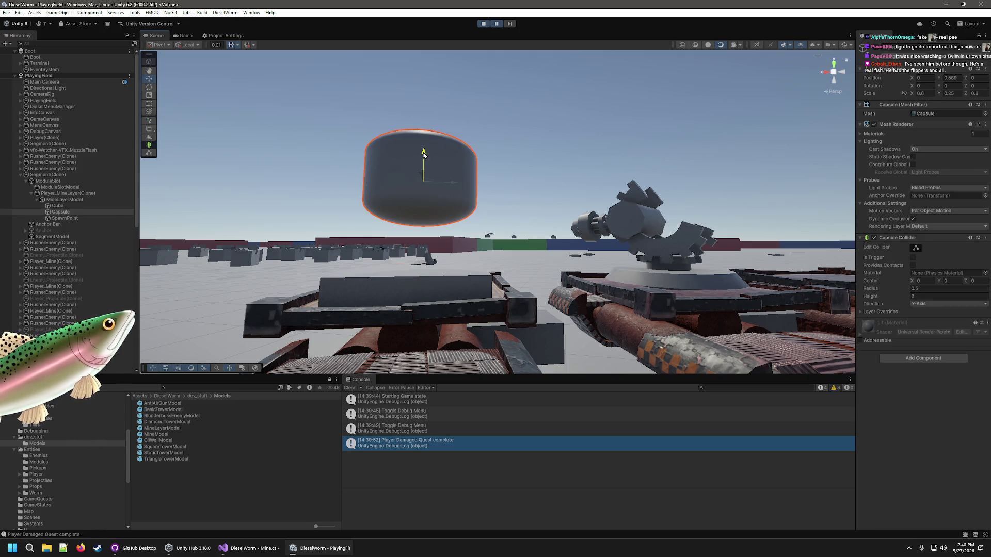
{"action": "left_click", "coordinate": [434, 278]}
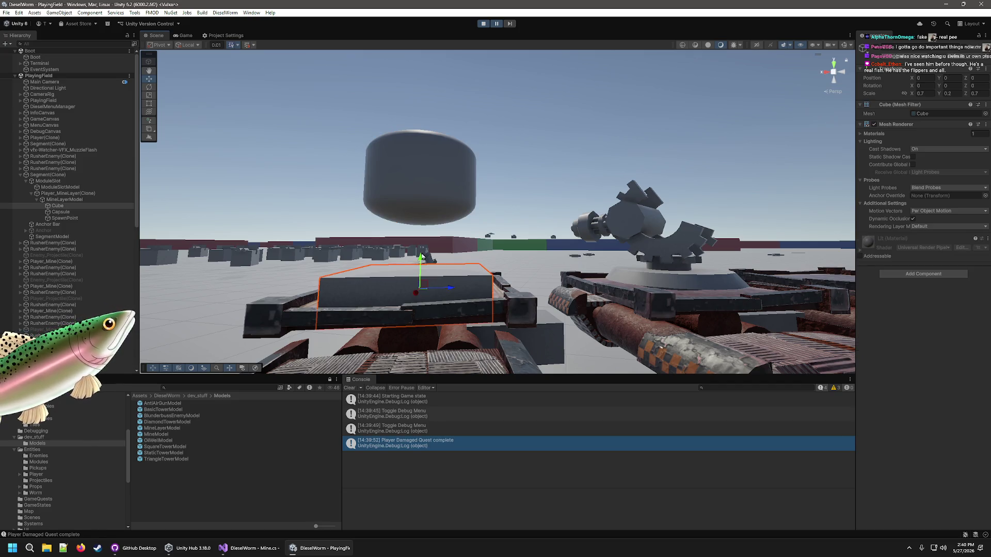
{"action": "left_click_drag", "start_coordinate": [422, 259], "coordinate": [423, 251]}
{"action": "left_click", "coordinate": [421, 178]}
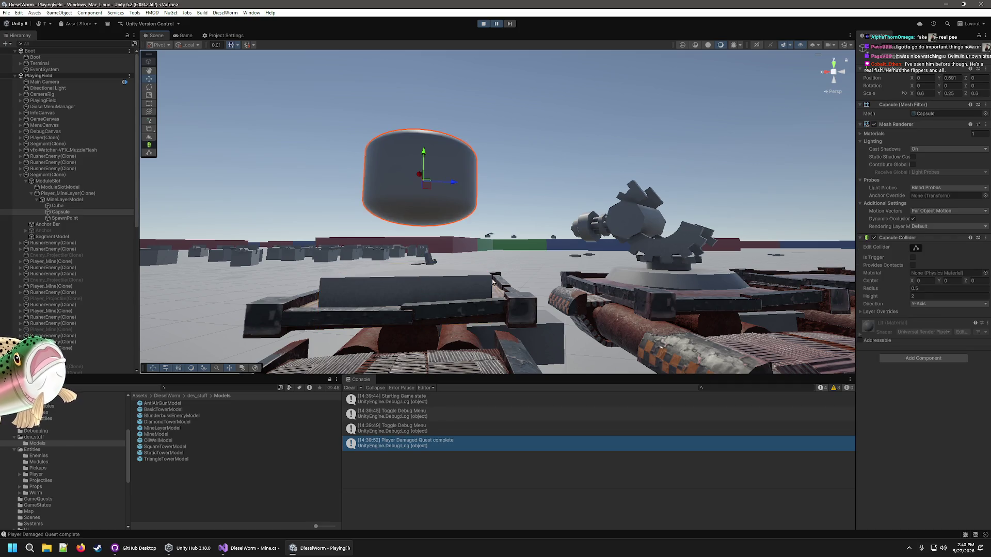
{"action": "left_click", "coordinate": [484, 24]}
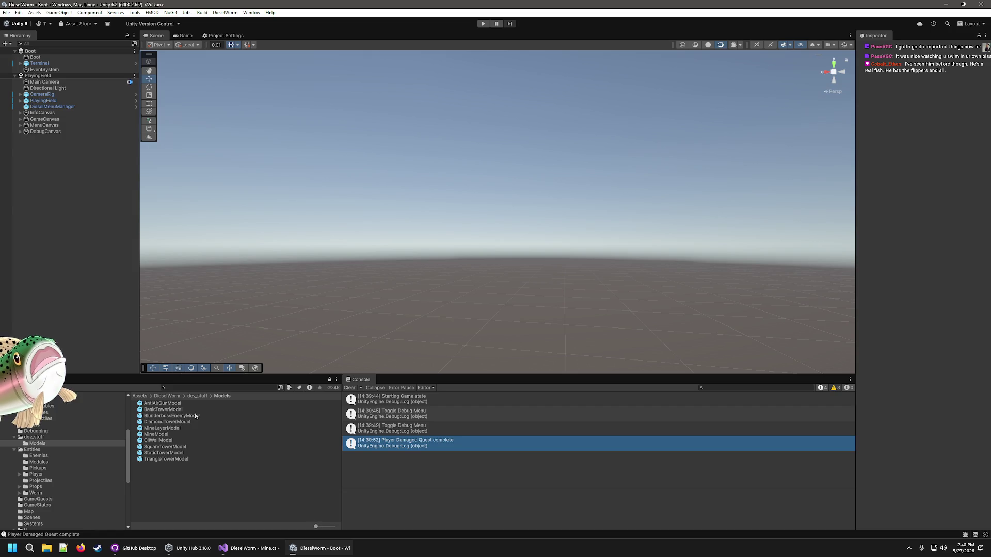
Step: Open the MineLayerModel prefab and view its Cube, Capsule and SpawnPoint from above
{"action": "double_click", "coordinate": [149, 434]}
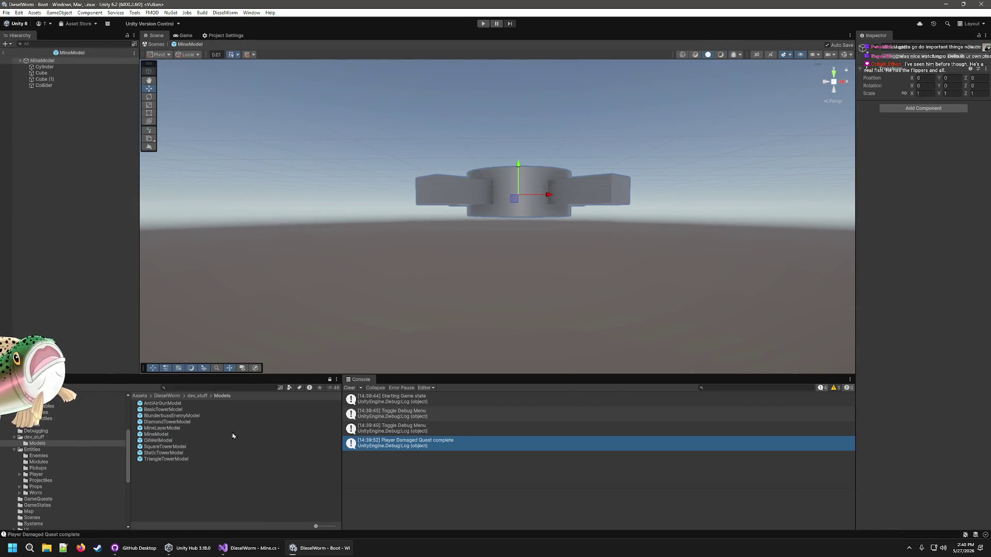
{"action": "double_click", "coordinate": [147, 429]}
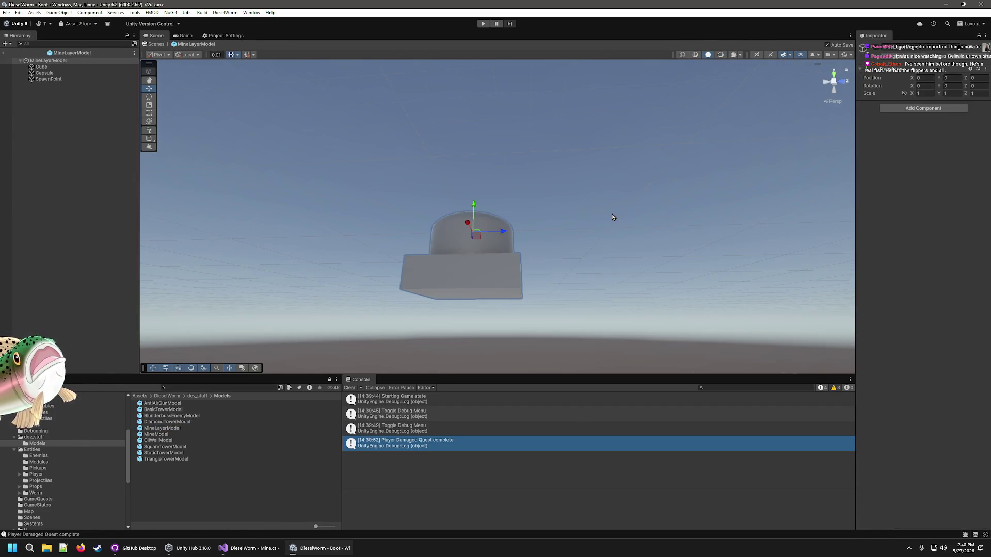
{"action": "mouse_move", "coordinate": [515, 206]}
{"action": "left_mouse_down"}
{"action": "mouse_move", "coordinate": [641, 191]}
{"action": "mouse_move", "coordinate": [542, 281]}
{"action": "mouse_move", "coordinate": [531, 268]}
{"action": "left_mouse_up"}
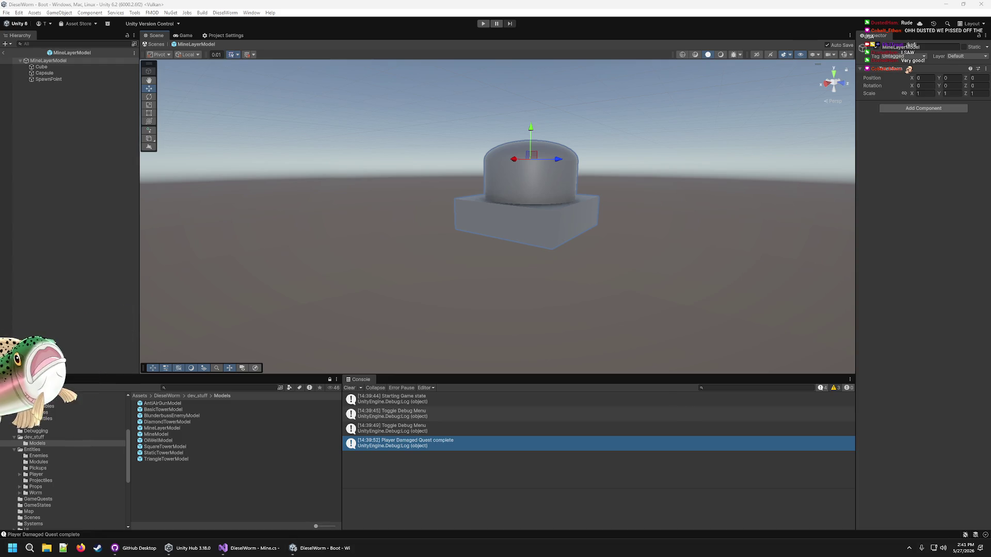
{"action": "left_click", "coordinate": [471, 4]}
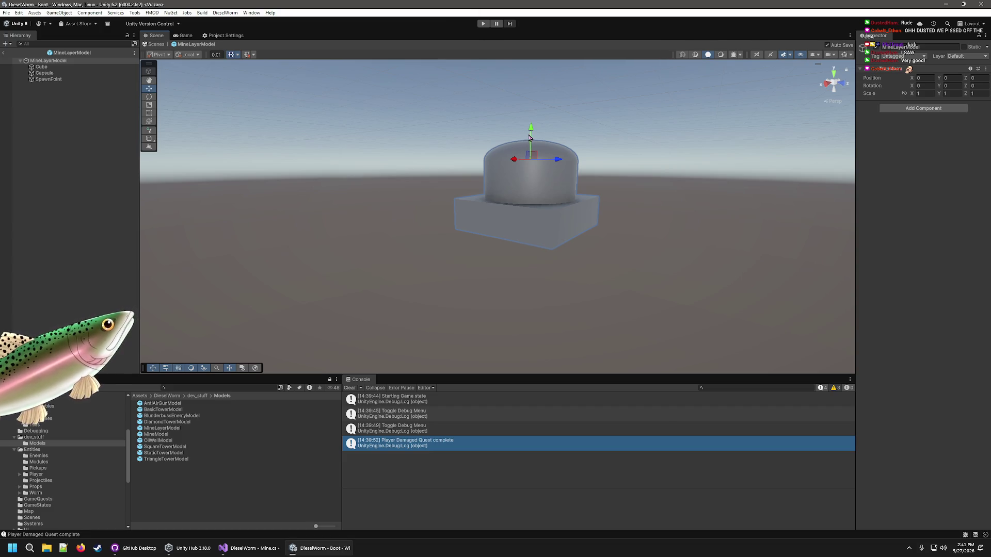
Step: Move the MineLayerModel capsule to Y -0.213, exit Prefab Mode and start play mode
{"action": "left_click", "coordinate": [57, 73]}
{"action": "left_click", "coordinate": [66, 67]}
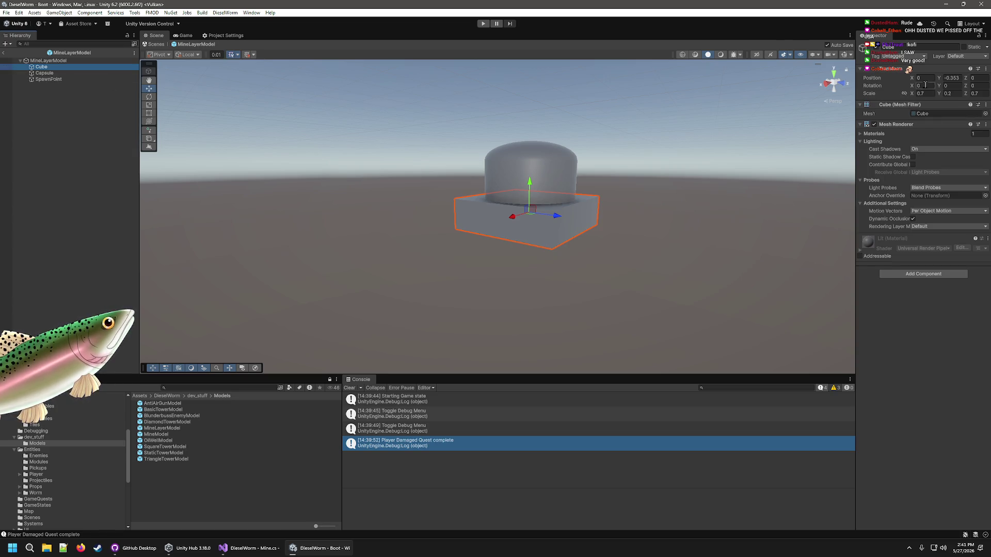
{"action": "left_click", "coordinate": [65, 73]}
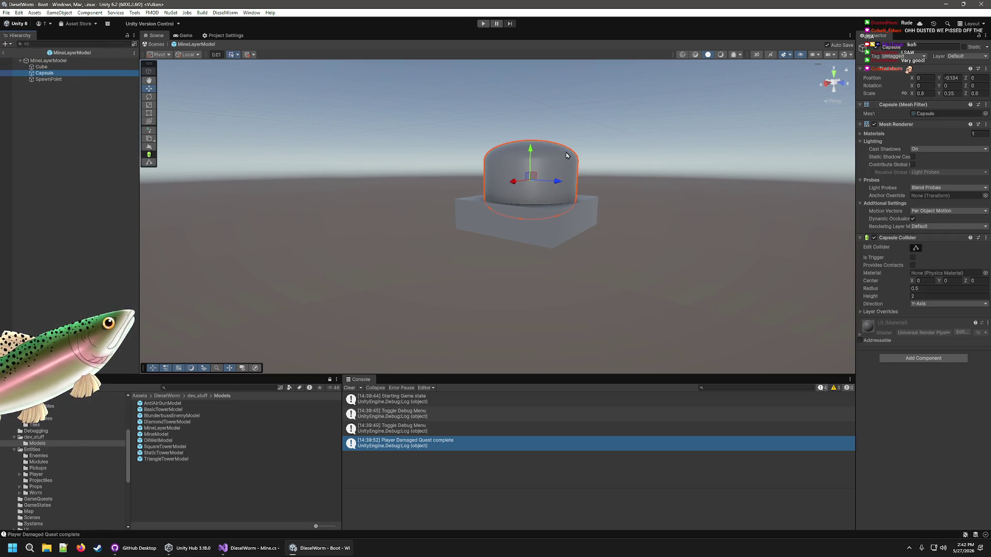
{"action": "left_click_drag", "start_coordinate": [528, 154], "coordinate": [525, 165]}
{"action": "mouse_move", "coordinate": [472, 318]}
{"action": "left_mouse_down"}
{"action": "mouse_move", "coordinate": [542, 328]}
{"action": "mouse_move", "coordinate": [568, 228]}
{"action": "mouse_move", "coordinate": [552, 269]}
{"action": "left_mouse_up"}
{"action": "scroll", "coordinate": [547, 310], "scroll_direction": "up", "scroll_amount": 3}
{"action": "left_click_drag", "start_coordinate": [506, 153], "coordinate": [494, 153]}
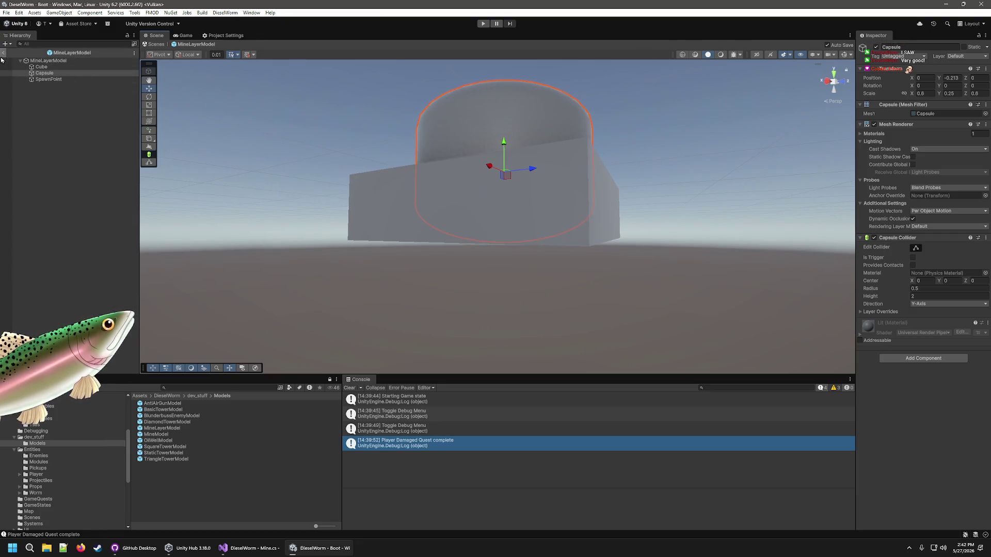
{"action": "left_click", "coordinate": [3, 52]}
{"action": "left_click", "coordinate": [482, 24]}
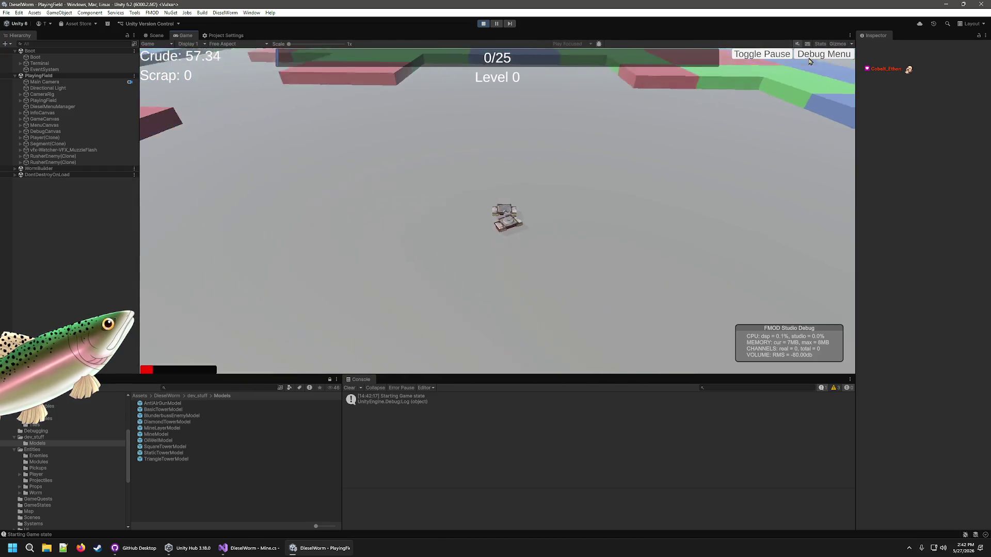
Step: Add crude four times and a mine-layer module to the worm through the debug menu
{"action": "left_click", "coordinate": [823, 54]}
{"action": "left_click", "coordinate": [381, 98]}
{"action": "left_click", "coordinate": [380, 98]}
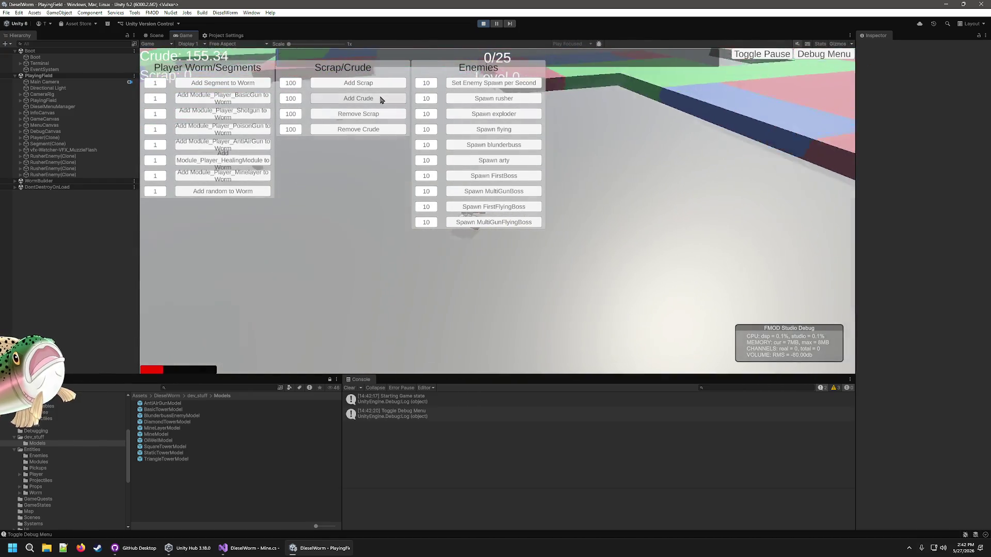
{"action": "left_click", "coordinate": [380, 98]}
{"action": "left_click", "coordinate": [381, 98]}
{"action": "left_click", "coordinate": [380, 98]}
{"action": "left_click", "coordinate": [380, 98]}
{"action": "left_click", "coordinate": [380, 98]}
{"action": "left_click", "coordinate": [246, 180]}
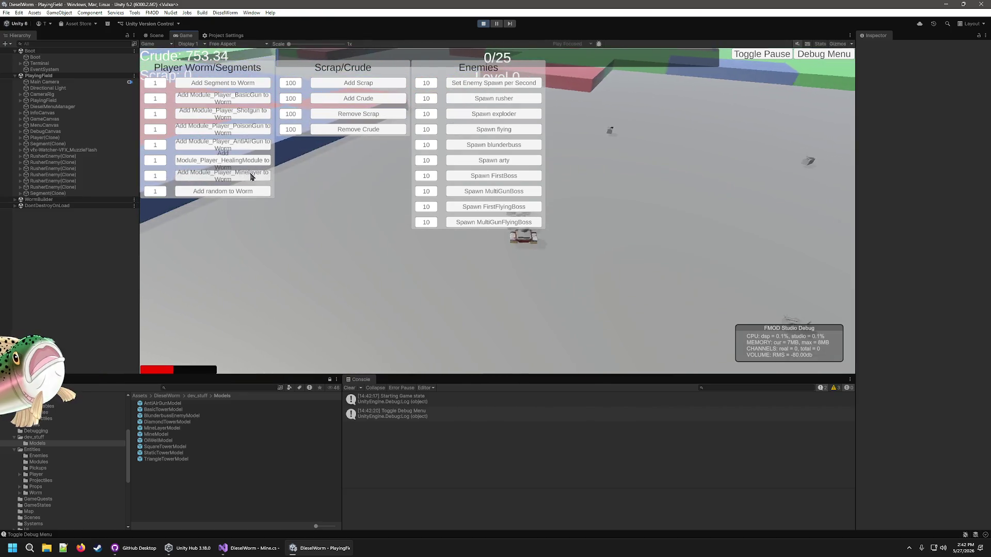
{"action": "left_click", "coordinate": [823, 53]}
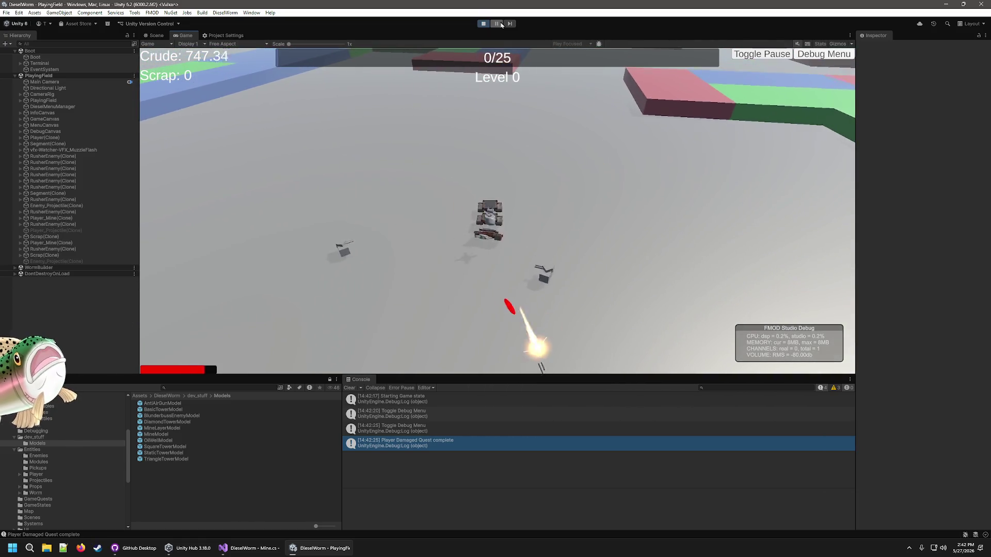
Step: Pause the game and fly the Scene camera close to the worm's tanks
{"action": "left_click", "coordinate": [497, 24]}
{"action": "key", "text": "w"}
{"action": "mouse_move", "coordinate": [736, 314]}
{"action": "left_mouse_down"}
{"action": "mouse_move", "coordinate": [712, 349]}
{"action": "mouse_move", "coordinate": [635, 355]}
{"action": "mouse_move", "coordinate": [518, 300]}
{"action": "left_mouse_up"}
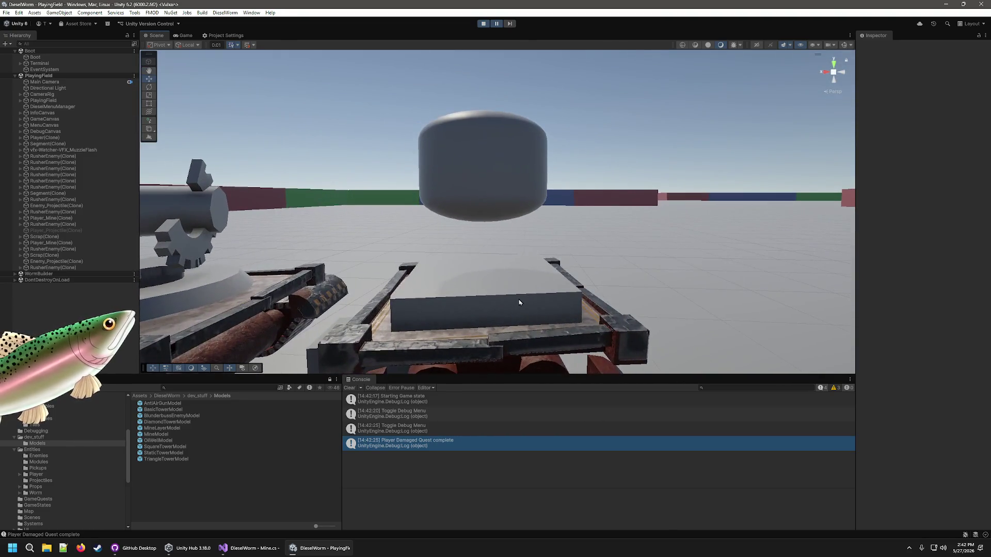
Step: Select the mine layer's Cube on the paused worm and set it back to Y 0.004
{"action": "left_click", "coordinate": [518, 300]}
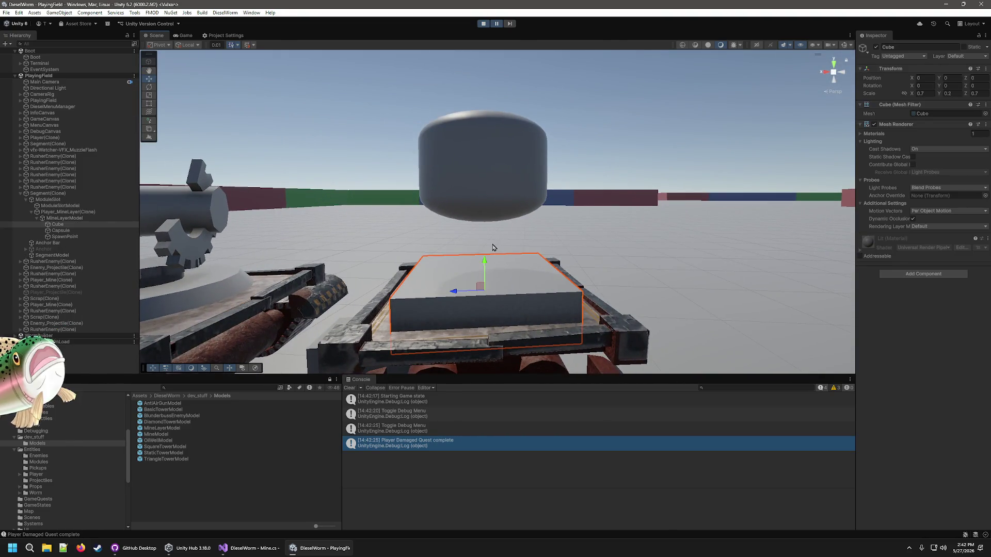
{"action": "left_click", "coordinate": [78, 227]}
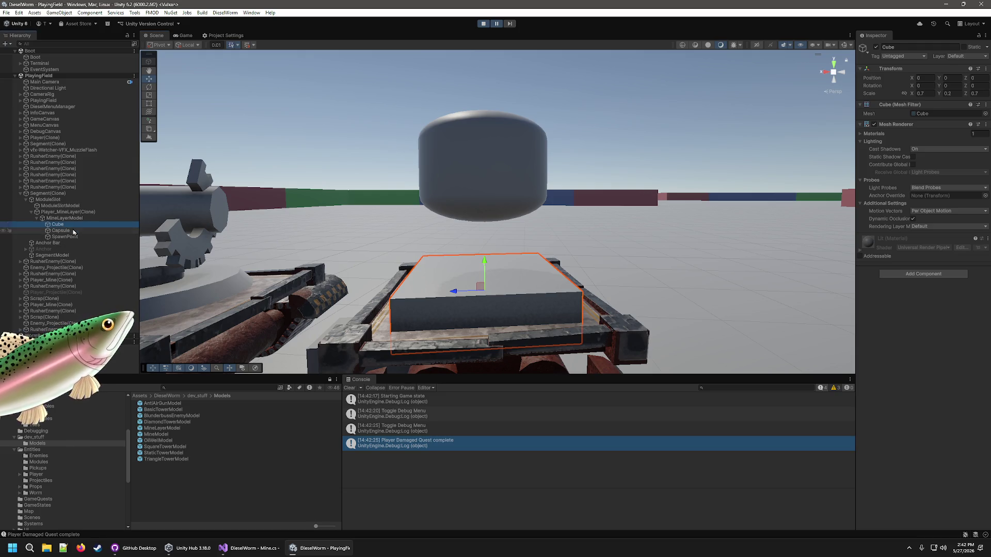
{"action": "left_click", "coordinate": [74, 231]}
{"action": "left_click", "coordinate": [83, 225]}
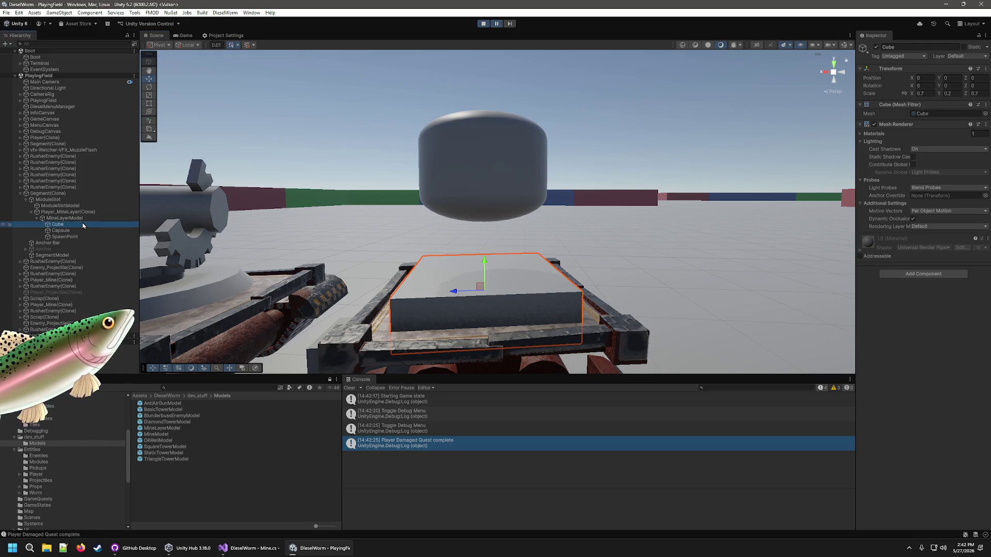
{"action": "mouse_move", "coordinate": [484, 272]}
{"action": "left_mouse_down"}
{"action": "mouse_move", "coordinate": [482, 210]}
{"action": "mouse_move", "coordinate": [483, 263]}
{"action": "left_mouse_up"}
Step: Lower the capsule dome onto the cube, check it up close, then stop play
{"action": "left_click", "coordinate": [477, 175]}
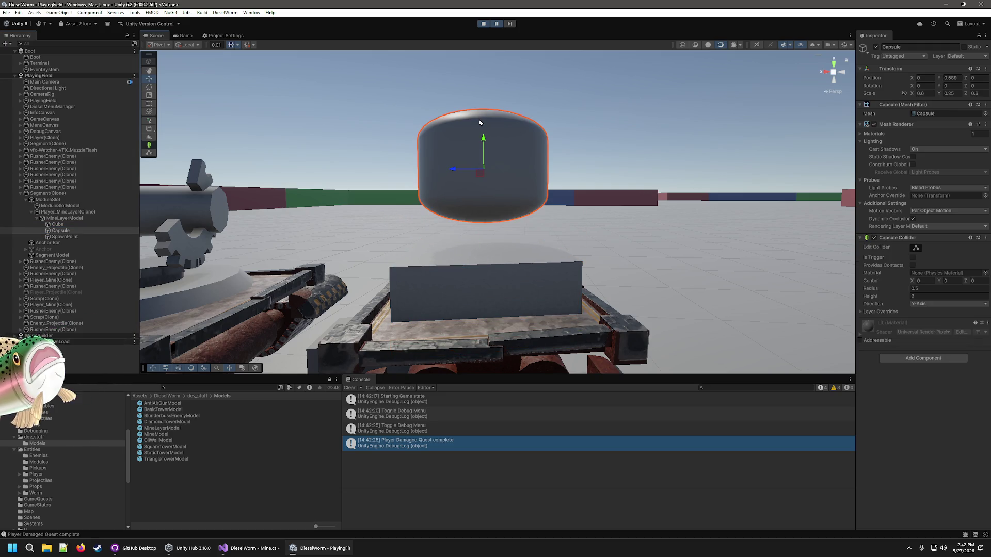
{"action": "left_click_drag", "start_coordinate": [482, 124], "coordinate": [484, 197]}
{"action": "left_click", "coordinate": [475, 302]}
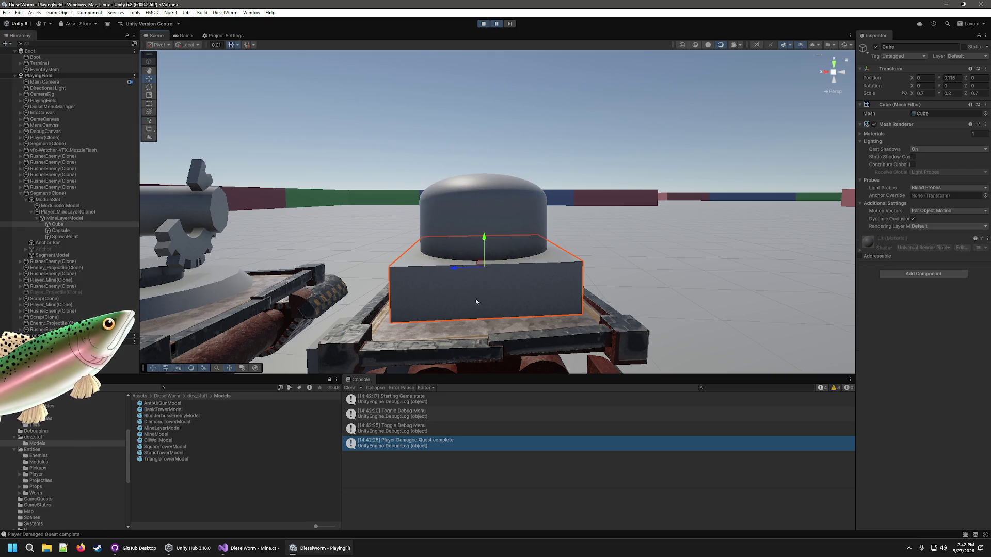
{"action": "left_click_drag", "start_coordinate": [683, 209], "coordinate": [361, 222]}
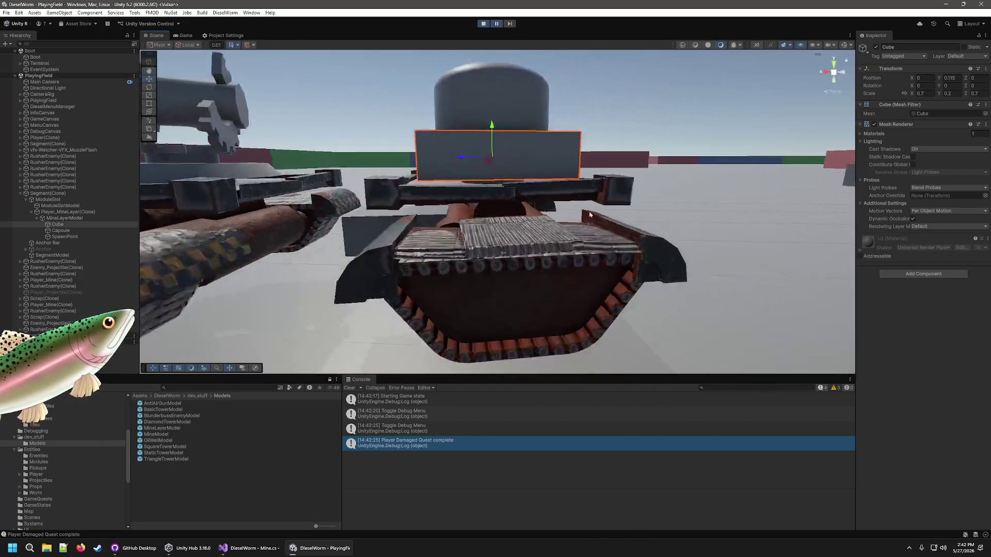
{"action": "left_click", "coordinate": [83, 218]}
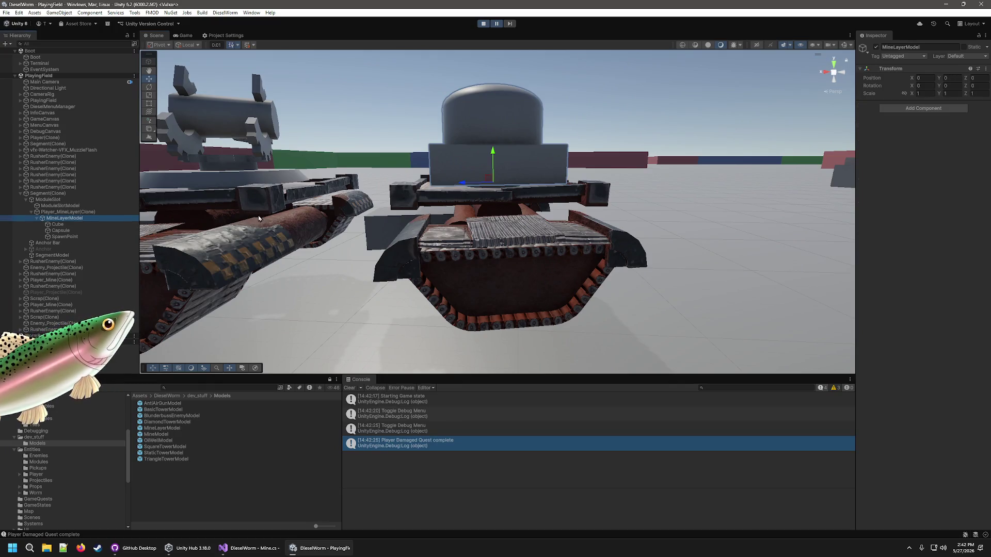
{"action": "mouse_move", "coordinate": [413, 247]}
{"action": "left_mouse_down"}
{"action": "mouse_move", "coordinate": [392, 199]}
{"action": "mouse_move", "coordinate": [396, 252]}
{"action": "left_mouse_up"}
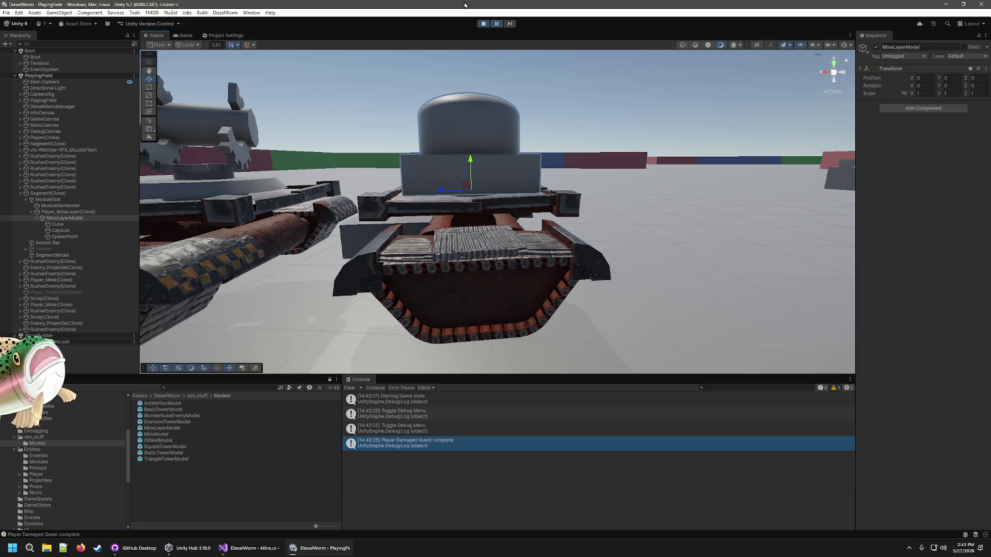
{"action": "left_click", "coordinate": [483, 23]}
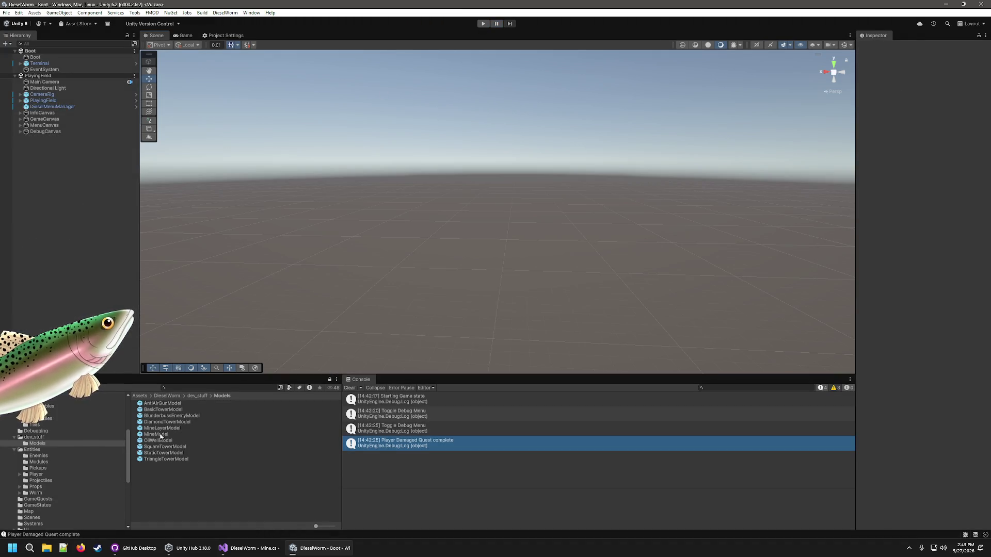
Step: Open the MineLayerModel prefab and inspect its Cube and Capsule front-on
{"action": "left_click", "coordinate": [160, 435]}
{"action": "double_click", "coordinate": [160, 435]}
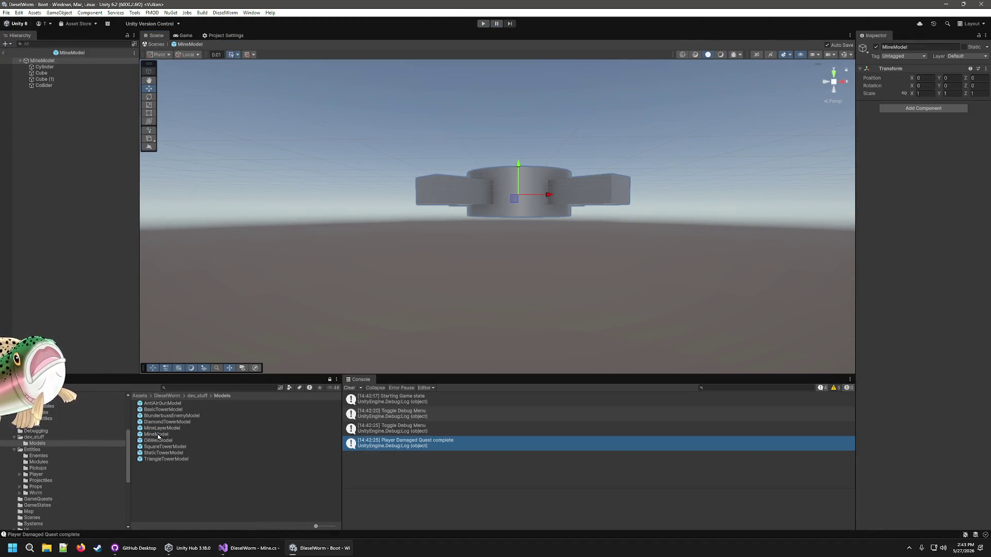
{"action": "double_click", "coordinate": [161, 428]}
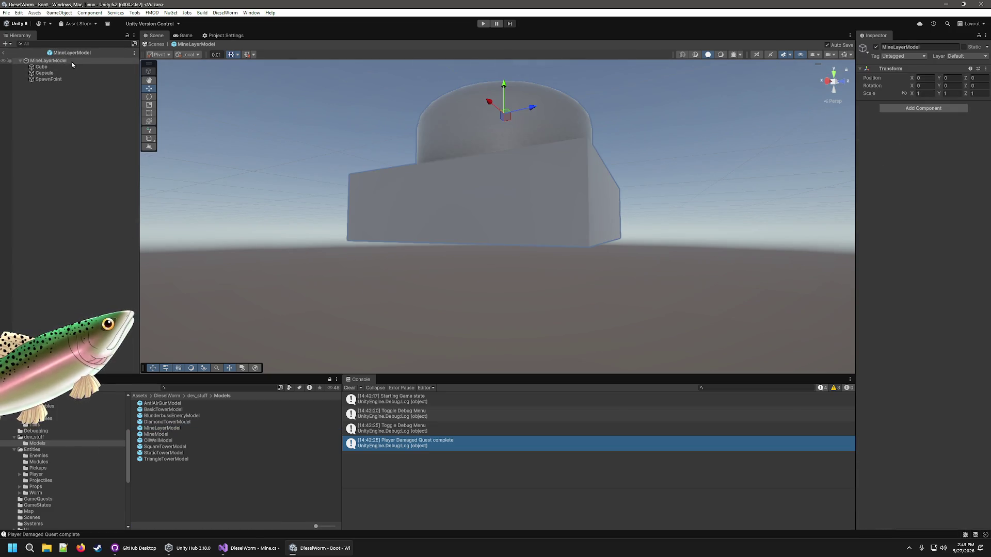
{"action": "mouse_move", "coordinate": [412, 310]}
{"action": "left_mouse_down"}
{"action": "mouse_move", "coordinate": [439, 310]}
{"action": "mouse_move", "coordinate": [460, 338]}
{"action": "left_mouse_up"}
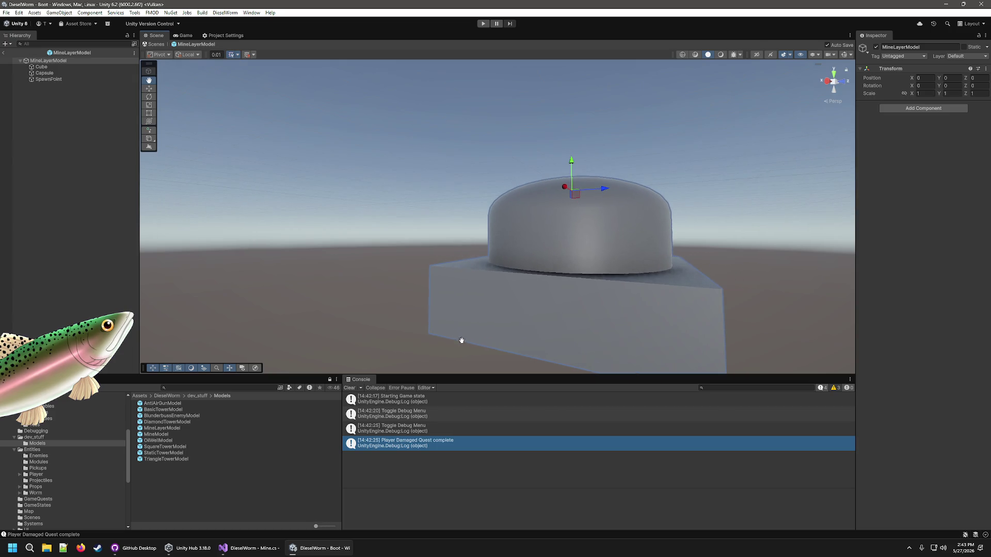
{"action": "left_click", "coordinate": [51, 67]}
{"action": "left_click", "coordinate": [45, 73]}
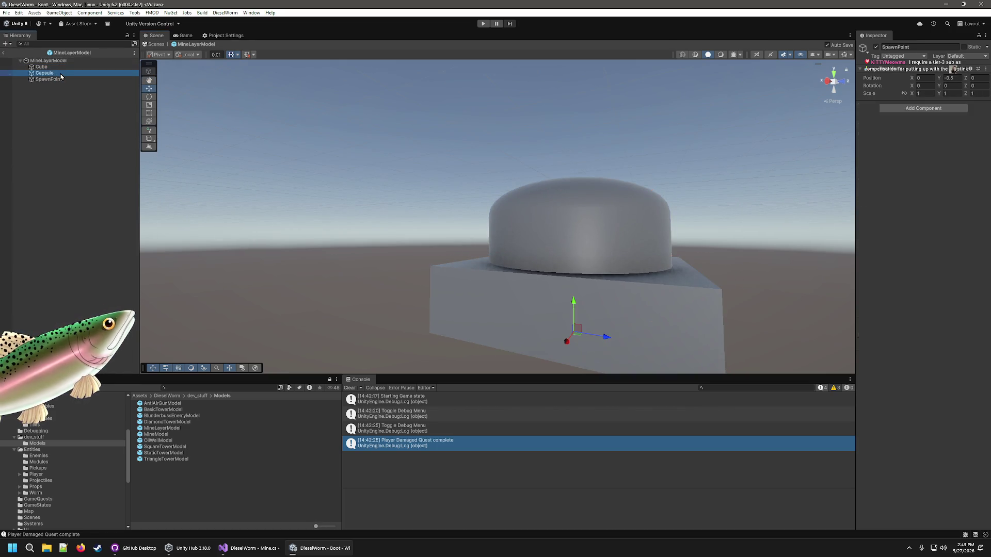
{"action": "left_click", "coordinate": [63, 68]}
{"action": "left_click", "coordinate": [45, 73]}
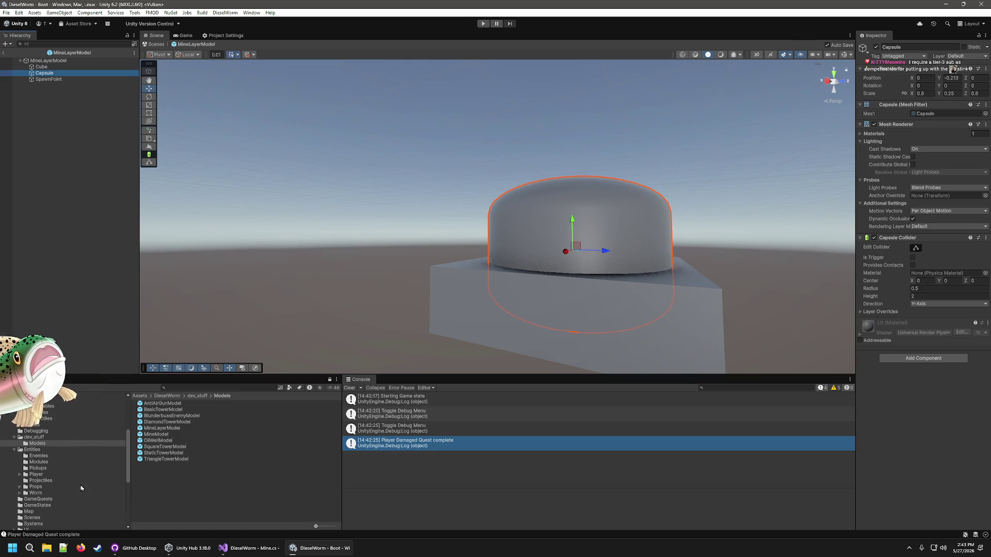
Step: Browse the Player, Projectiles and Modules folders to open the Player_MineLayer prefab
{"action": "left_click", "coordinate": [37, 474]}
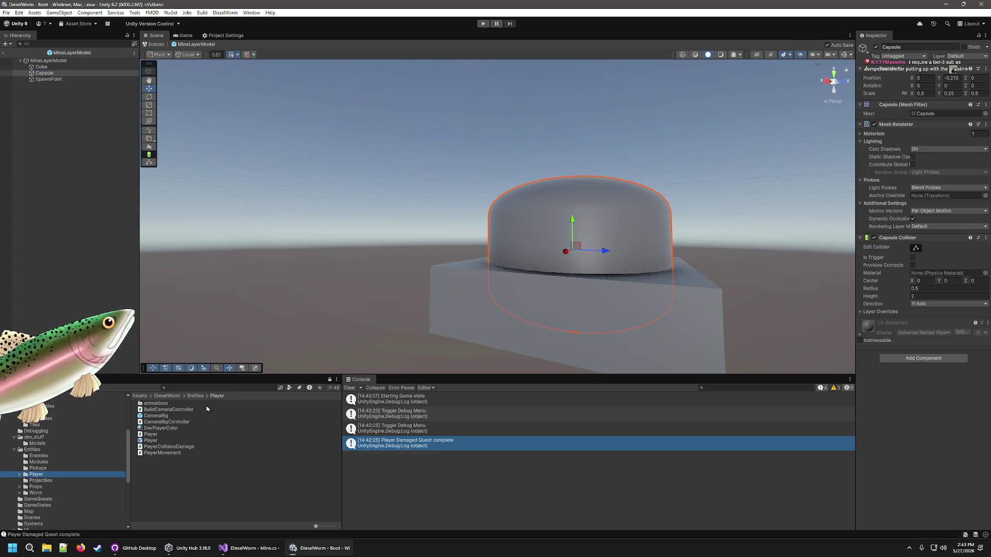
{"action": "left_click", "coordinate": [47, 481]}
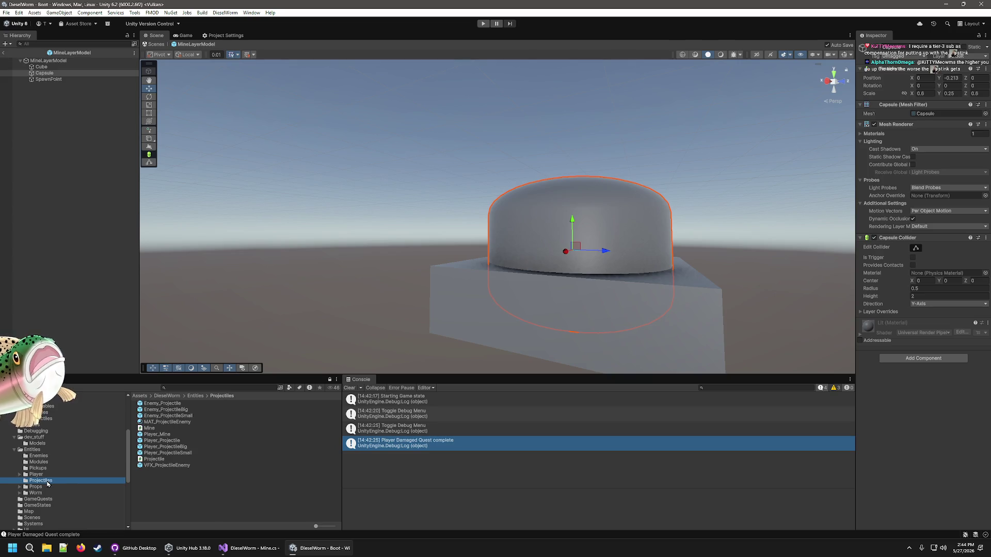
{"action": "double_click", "coordinate": [157, 433]}
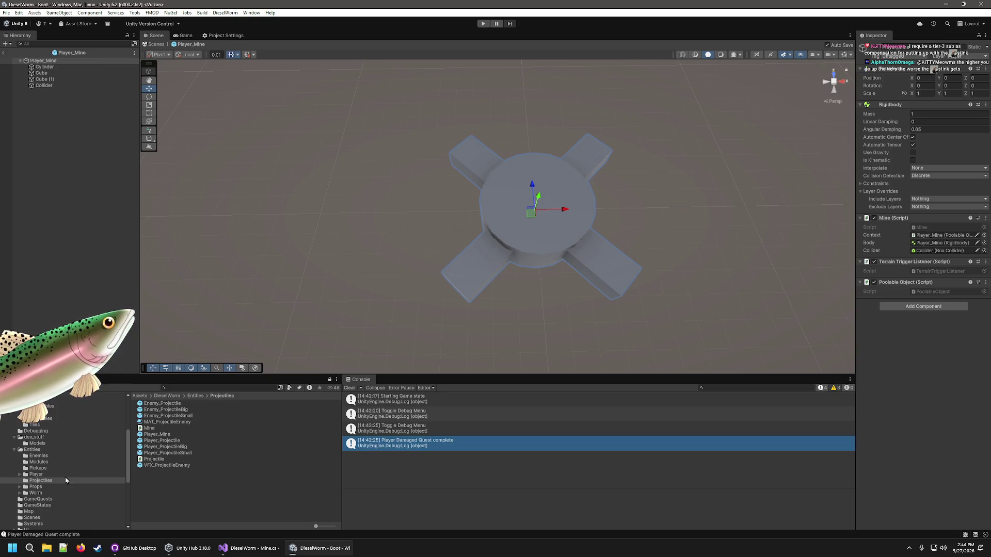
{"action": "left_click", "coordinate": [38, 462]}
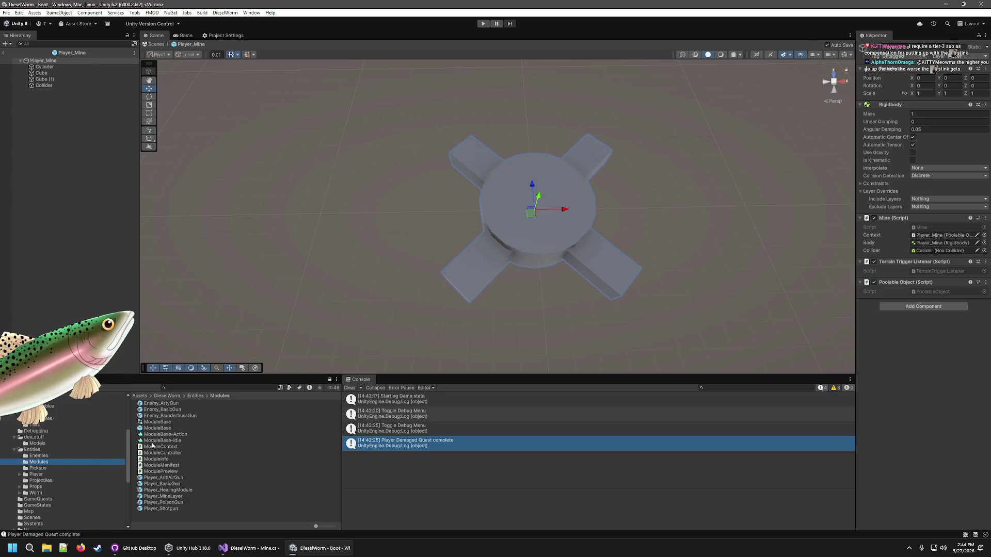
{"action": "double_click", "coordinate": [171, 490]}
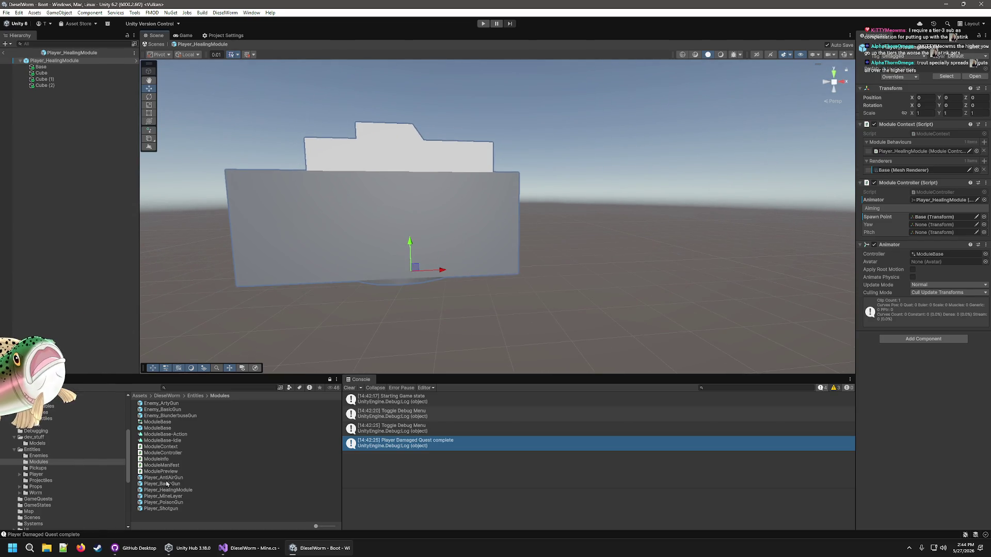
{"action": "double_click", "coordinate": [166, 497]}
Step: Lower the Player_MineLayer Capsule onto the cube at Y 0.38, then return to Boot
{"action": "right_click", "coordinate": [625, 298]}
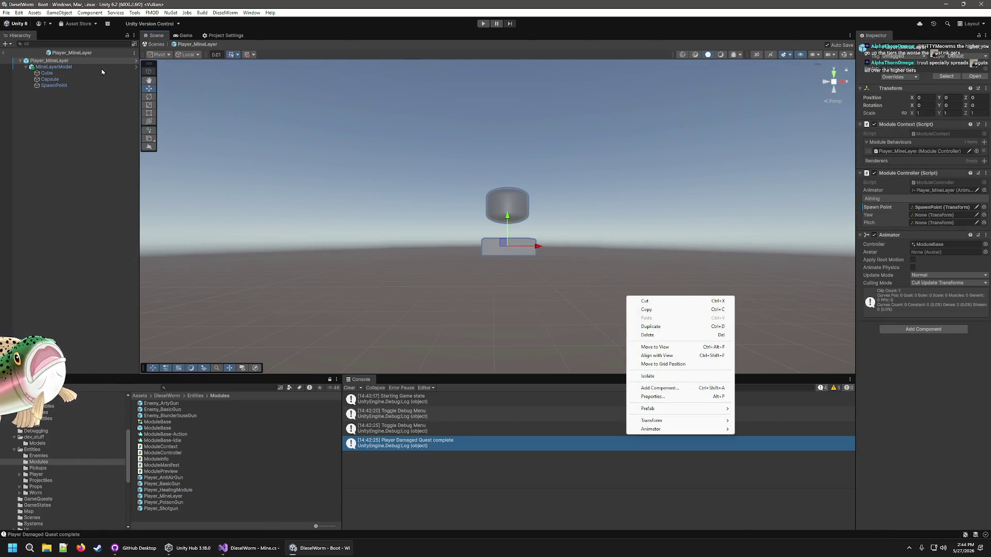
{"action": "left_click", "coordinate": [64, 85]}
{"action": "left_click", "coordinate": [50, 79]}
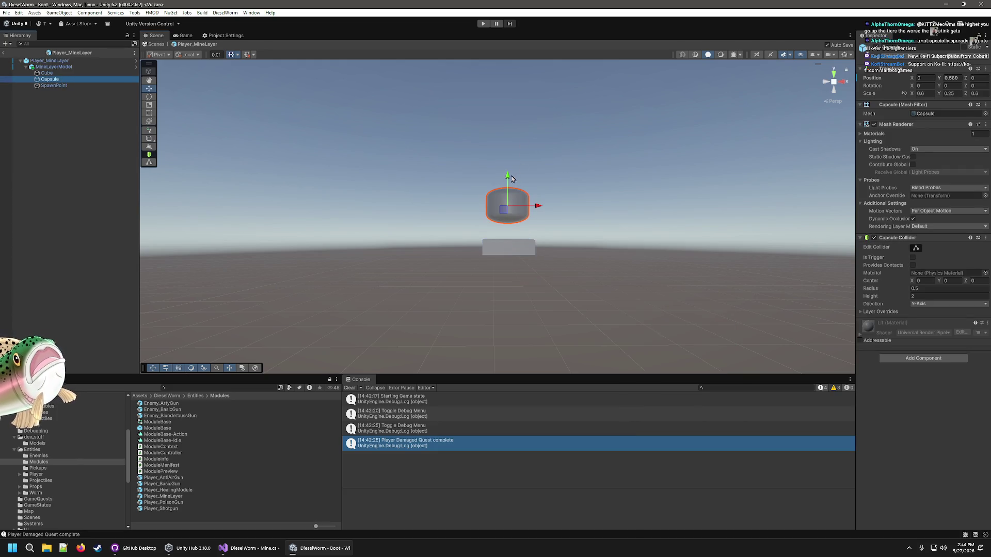
{"action": "left_click_drag", "start_coordinate": [507, 179], "coordinate": [507, 205]}
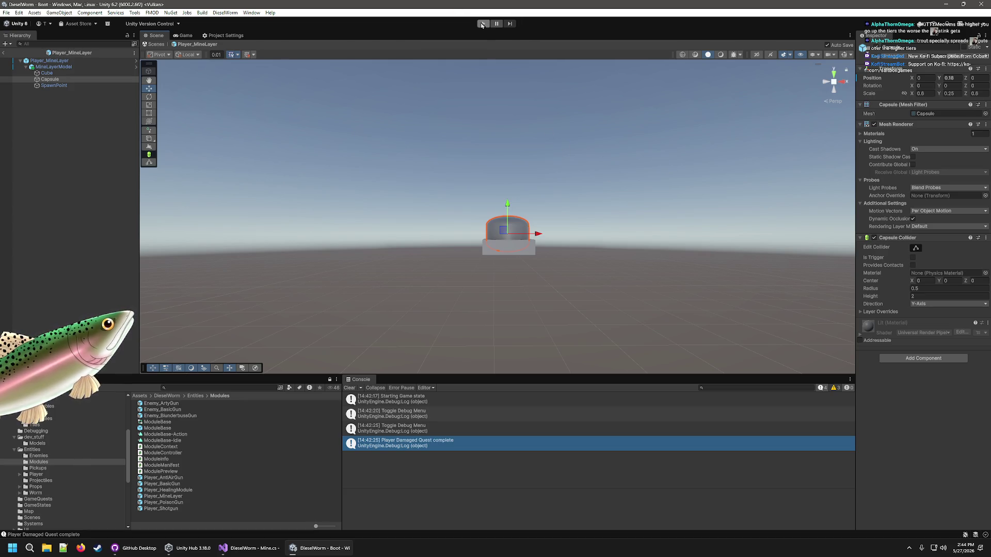
{"action": "left_click", "coordinate": [1, 60]}
{"action": "left_click", "coordinate": [4, 53]}
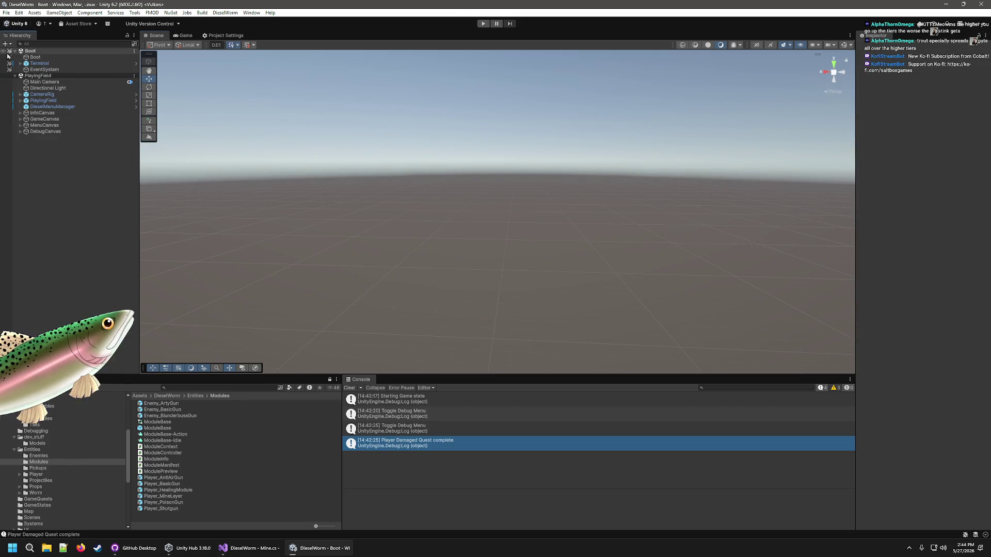
{"action": "left_click", "coordinate": [483, 23]}
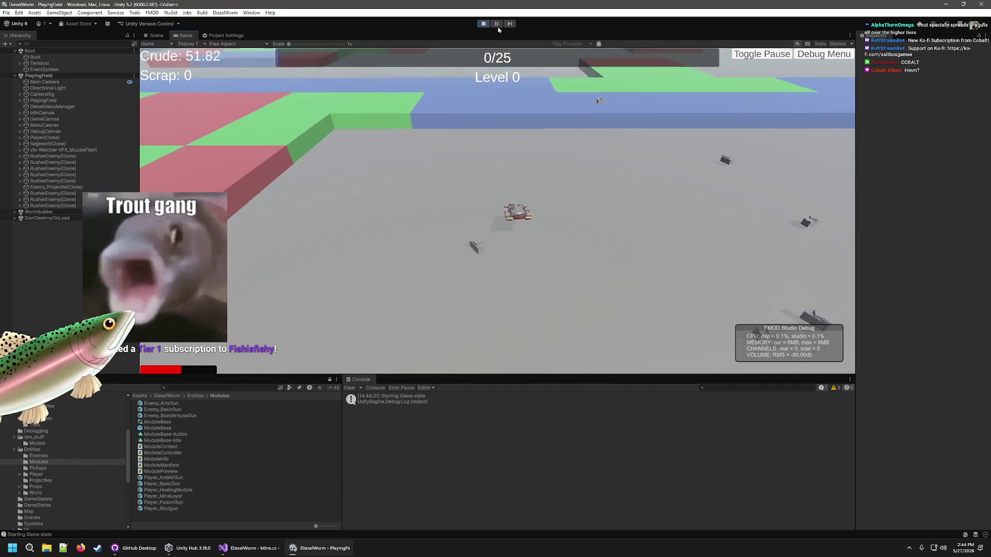
{"action": "left_click", "coordinate": [489, 24]}
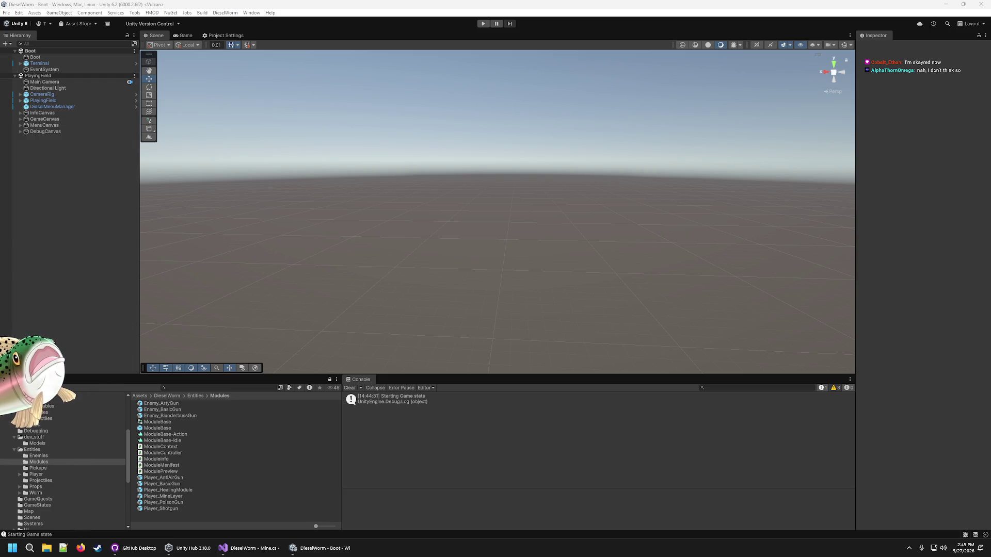
Step: Focus the Unity editor and press Play to run the game
{"action": "left_click", "coordinate": [586, 4]}
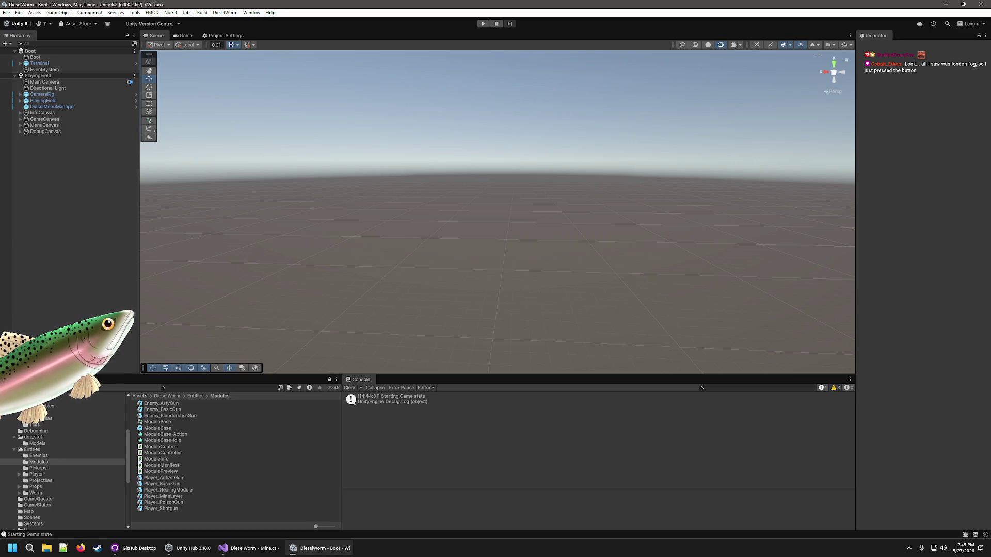
{"action": "left_click", "coordinate": [483, 24]}
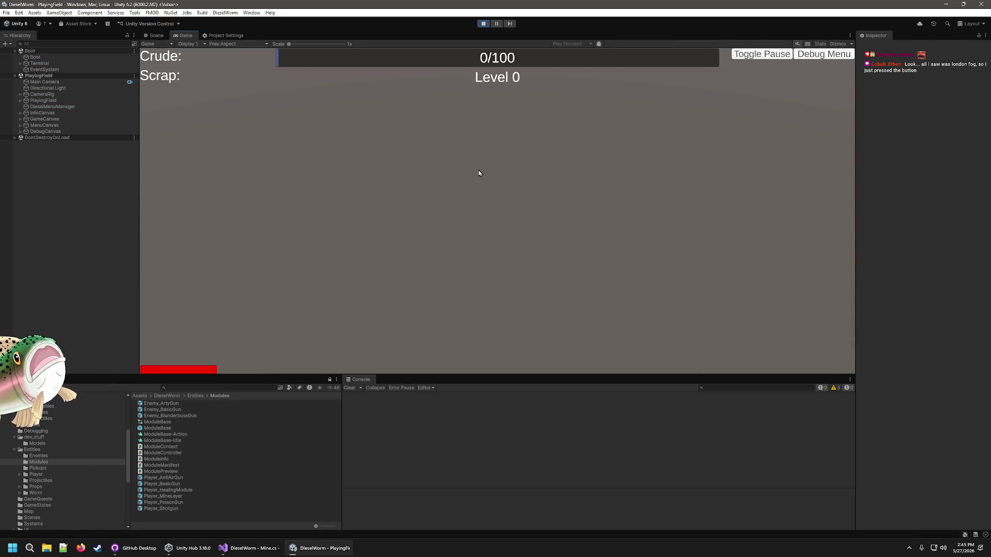
Step: Drive the tank forward, add 100 crude through the Debug Menu, then stop play mode
{"action": "key", "text": "w"}
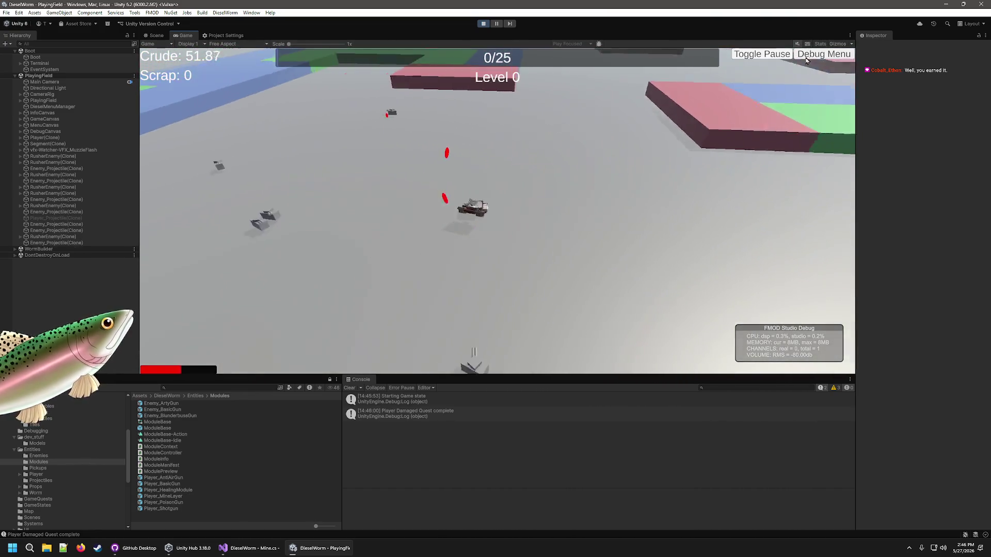
{"action": "left_click", "coordinate": [807, 52]}
{"action": "left_click", "coordinate": [358, 98]}
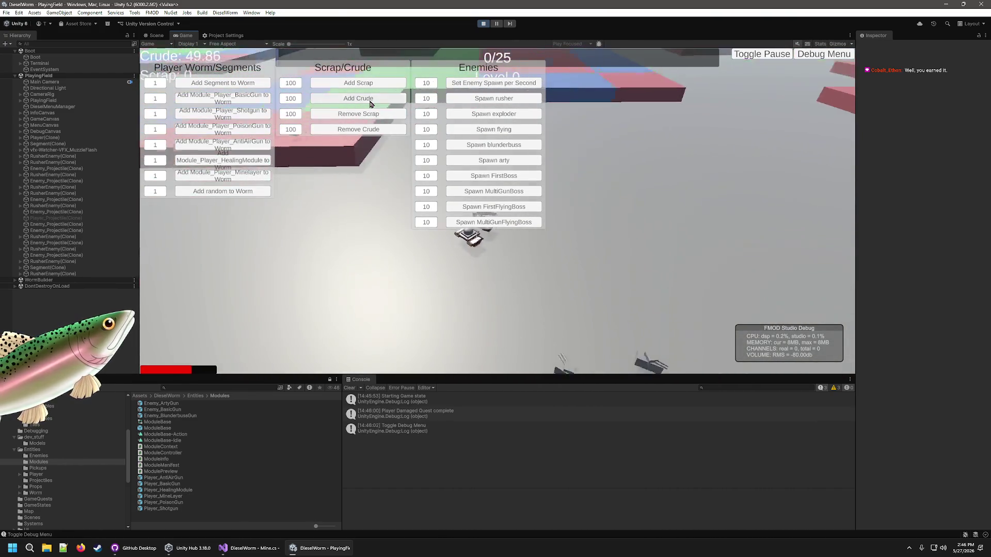
{"action": "left_click", "coordinate": [822, 55]}
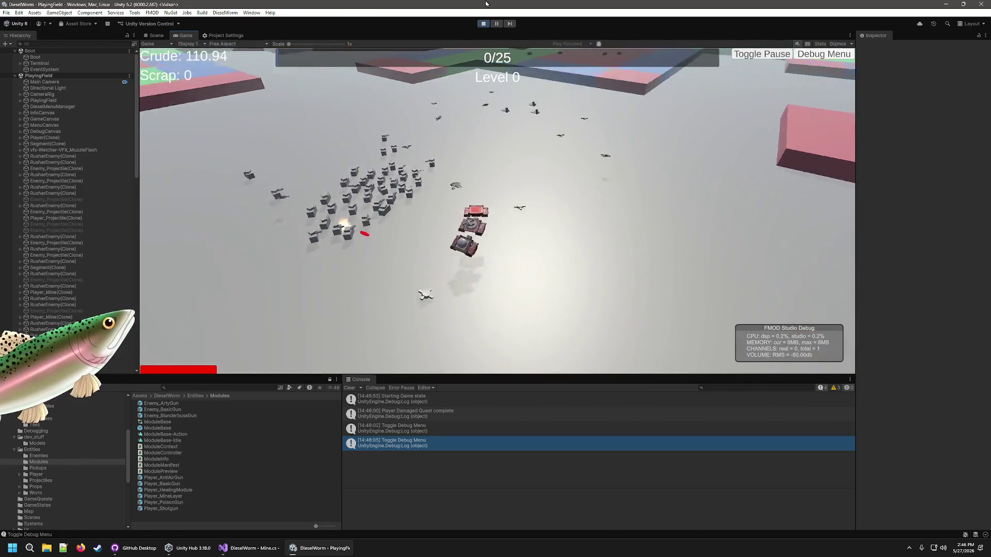
{"action": "left_click", "coordinate": [483, 24]}
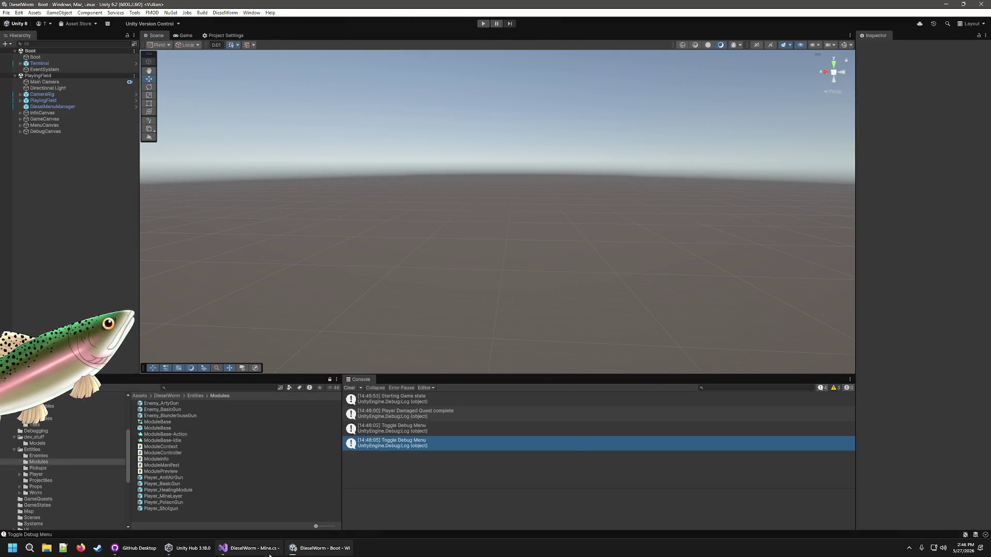
{"action": "left_click", "coordinate": [274, 553]}
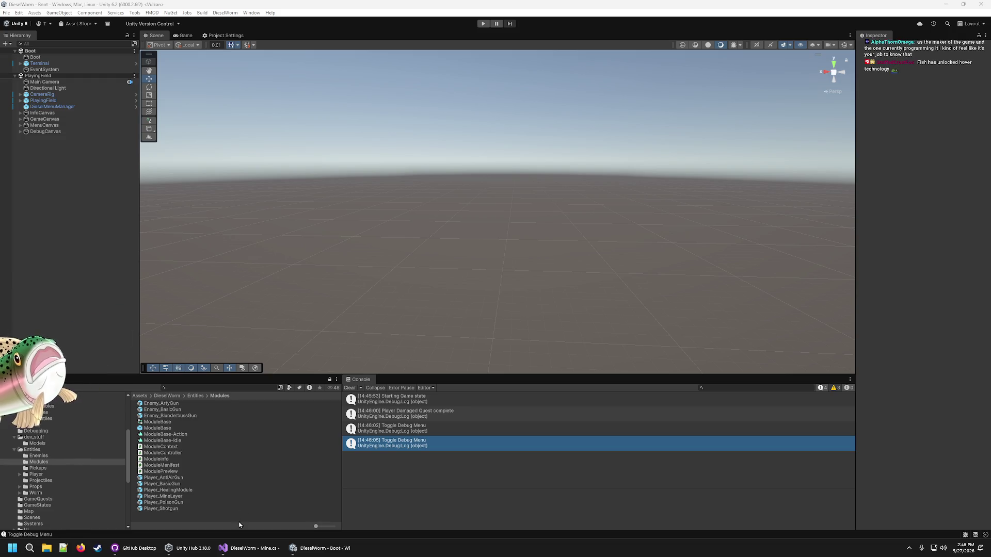
Step: Review Mine.cs's OnTriggerEnter isGrounded assignment and layer check around lines 85–92
{"action": "left_click", "coordinate": [268, 547]}
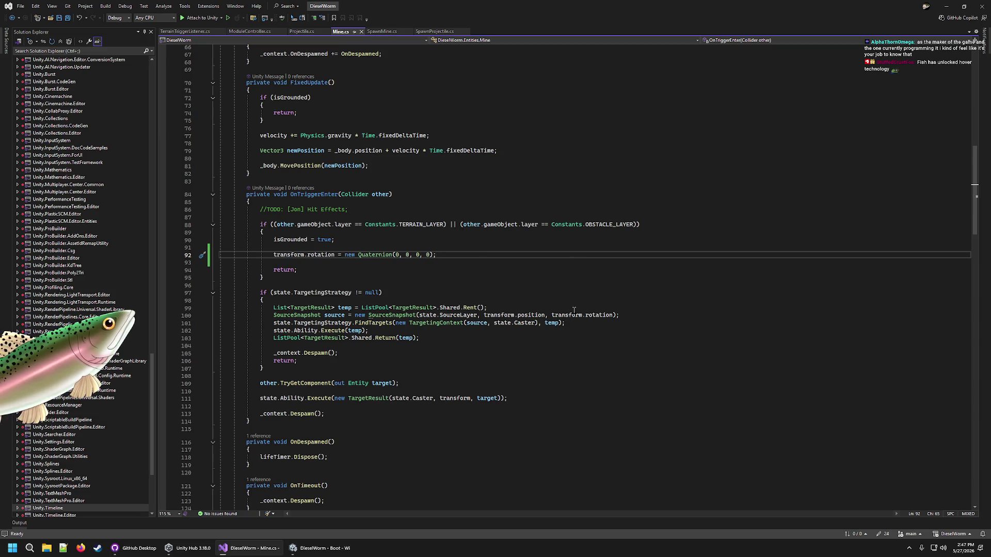
{"action": "left_click", "coordinate": [657, 229]}
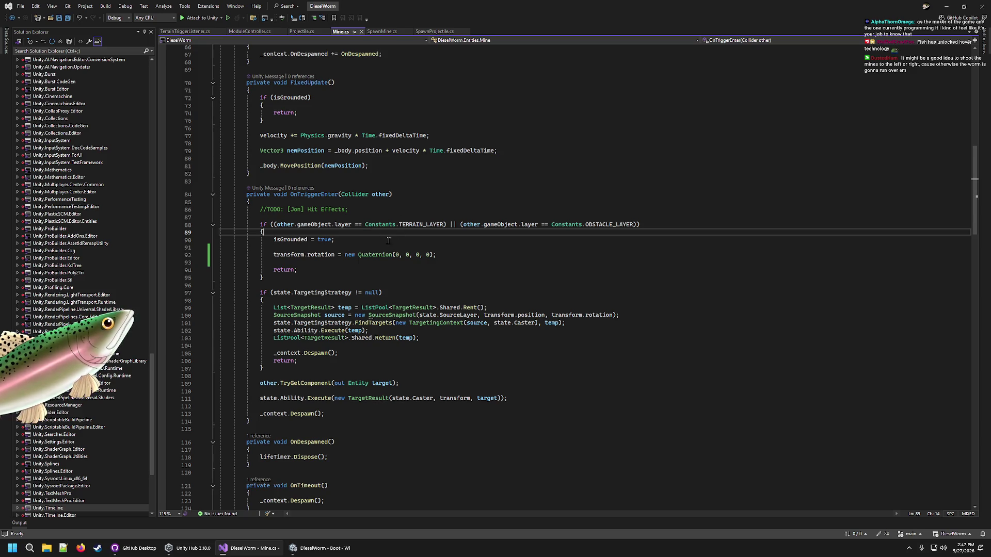
{"action": "left_click", "coordinate": [364, 203]}
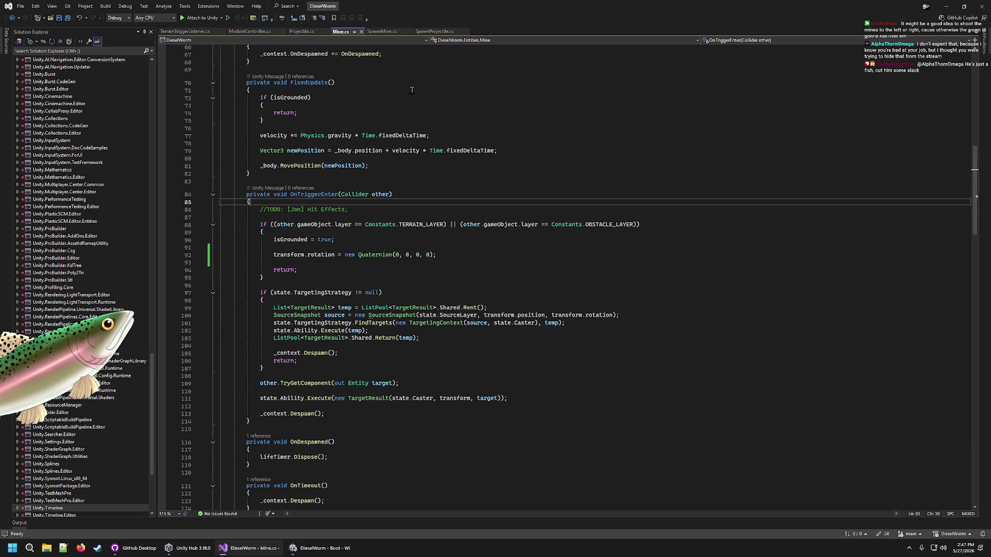
{"action": "left_click", "coordinate": [396, 218]}
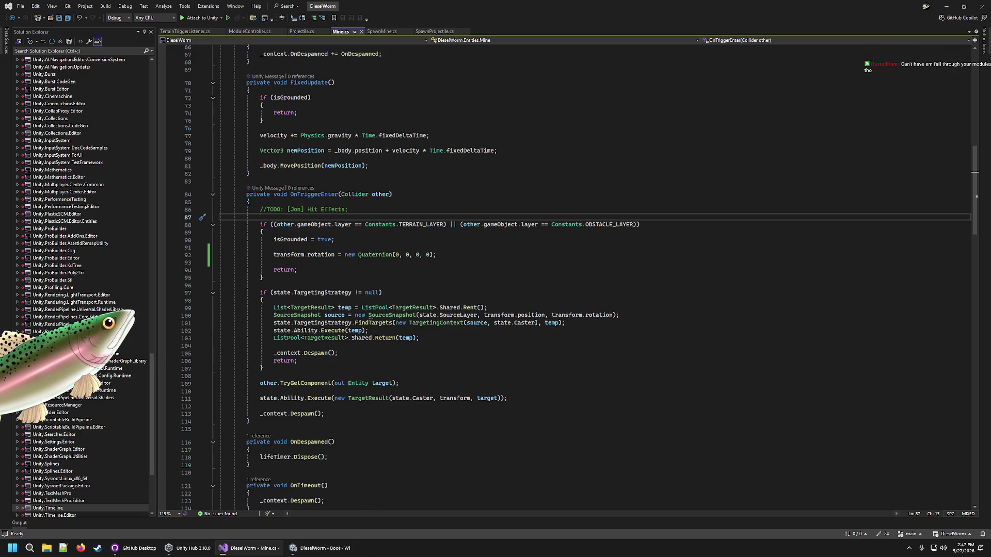
Step: Flip briefly to Unity and back to Visual Studio, then bring up SpawnMine.cs
{"action": "left_click", "coordinate": [364, 556]}
{"action": "left_click", "coordinate": [322, 548]}
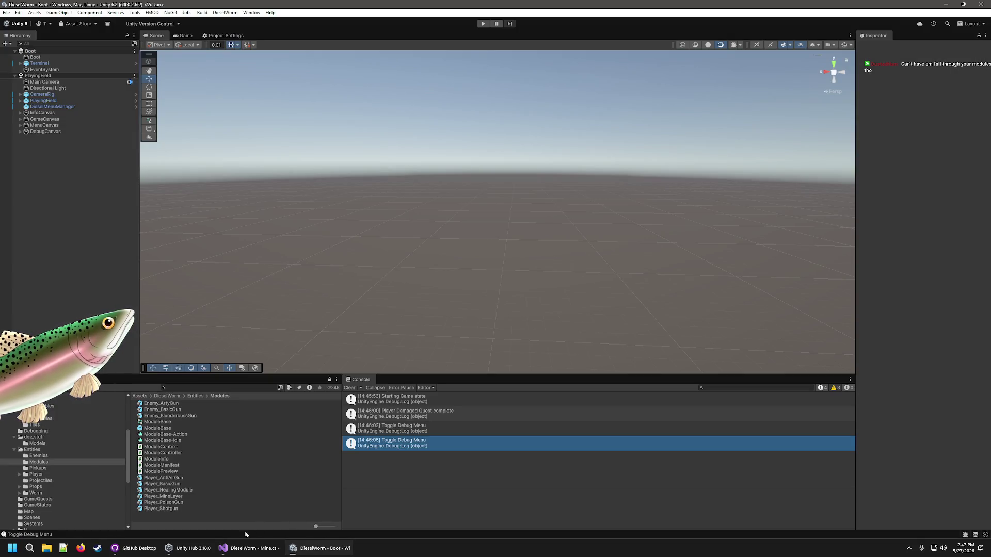
{"action": "left_click", "coordinate": [250, 549]}
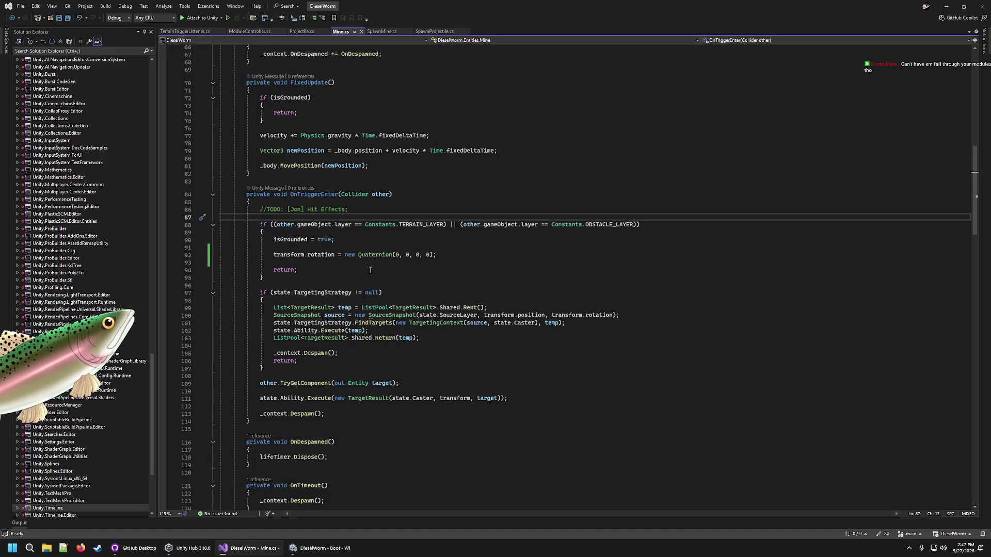
{"action": "left_click", "coordinate": [382, 32]}
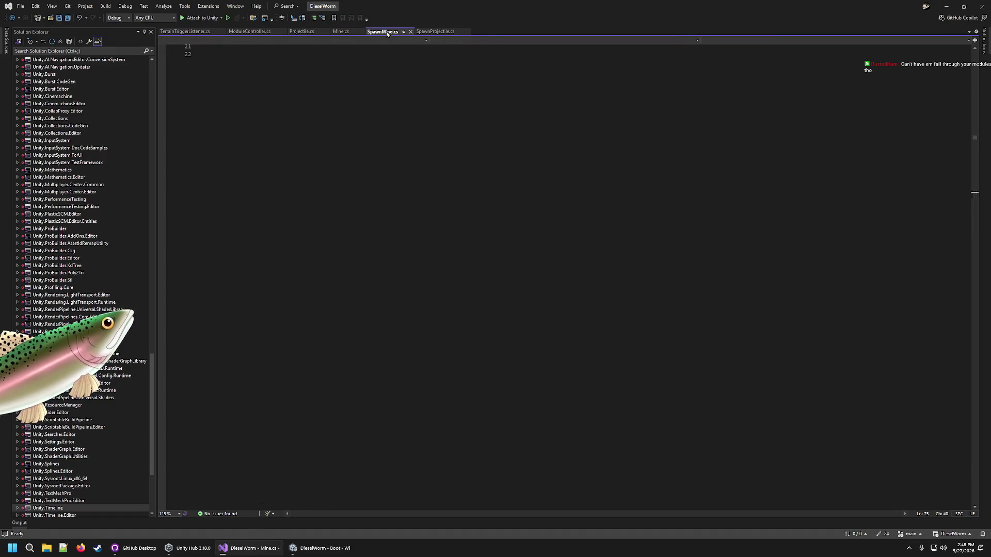
Step: Glance at SpawnProjectile.cs, go back to Mine.cs, then bring the Unity editor forward
{"action": "left_click", "coordinate": [433, 32]}
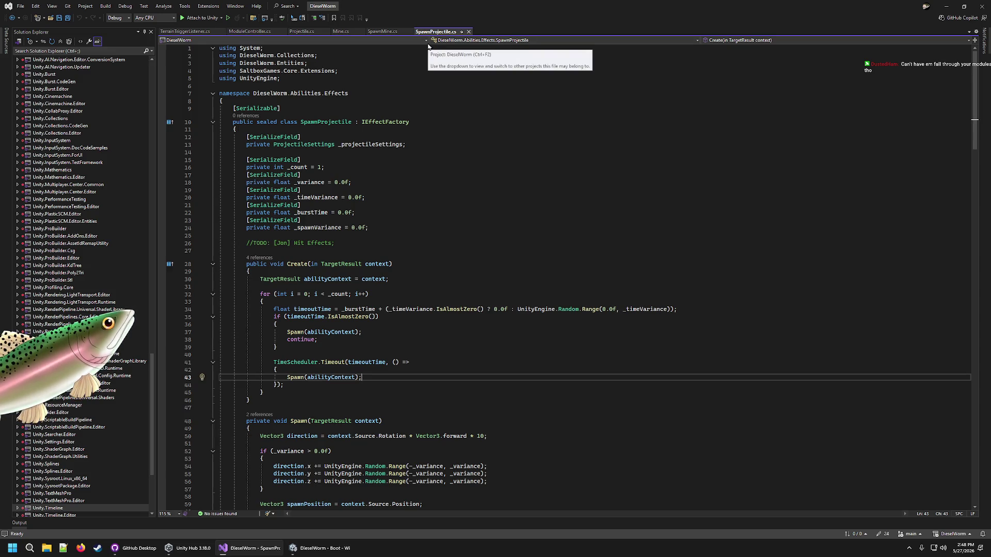
{"action": "left_click", "coordinate": [334, 32]}
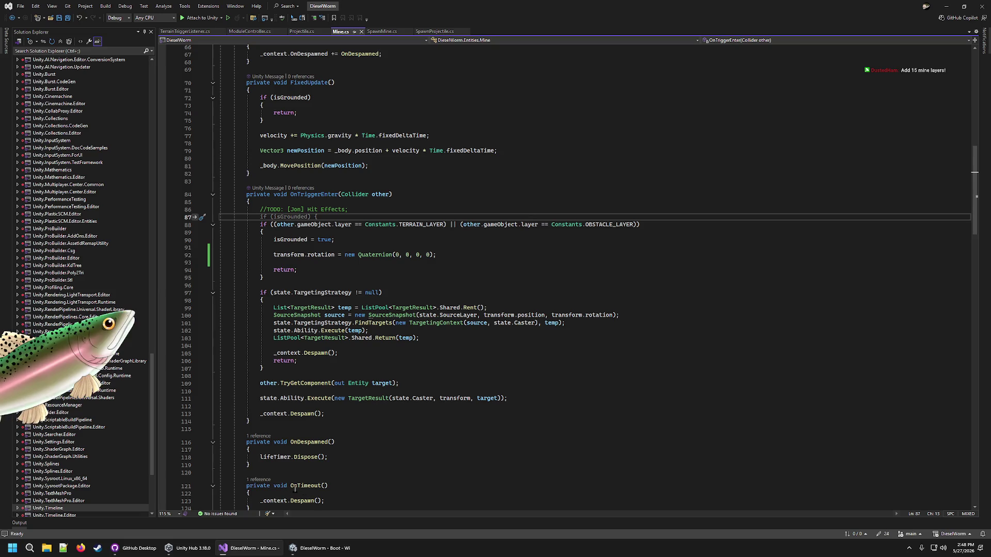
{"action": "left_click", "coordinate": [319, 548]}
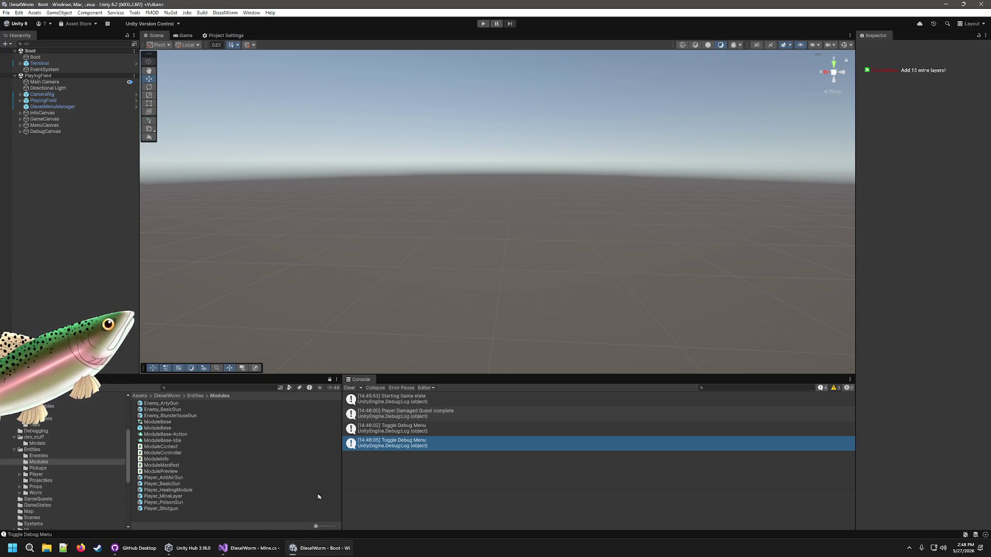
Step: Start the game, add three Module_Player_Minelayer segments via the Debug Menu, then restart play mode
{"action": "left_click", "coordinate": [483, 24]}
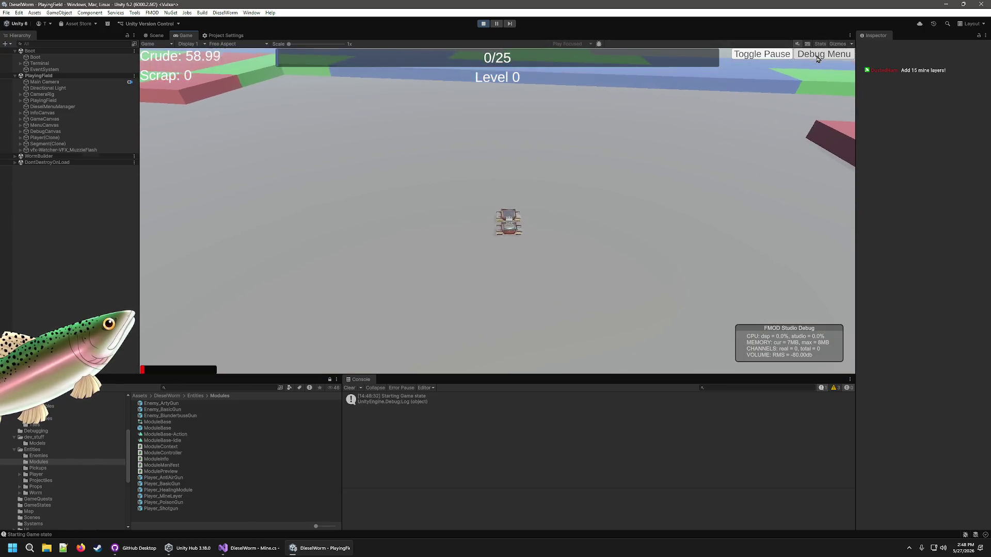
{"action": "left_click", "coordinate": [817, 57]}
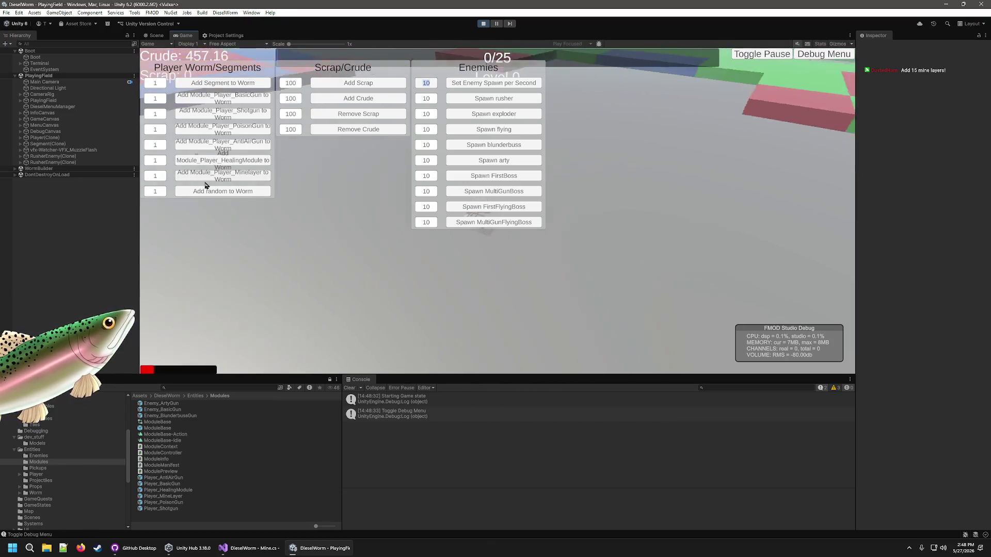
{"action": "left_click", "coordinate": [263, 179]}
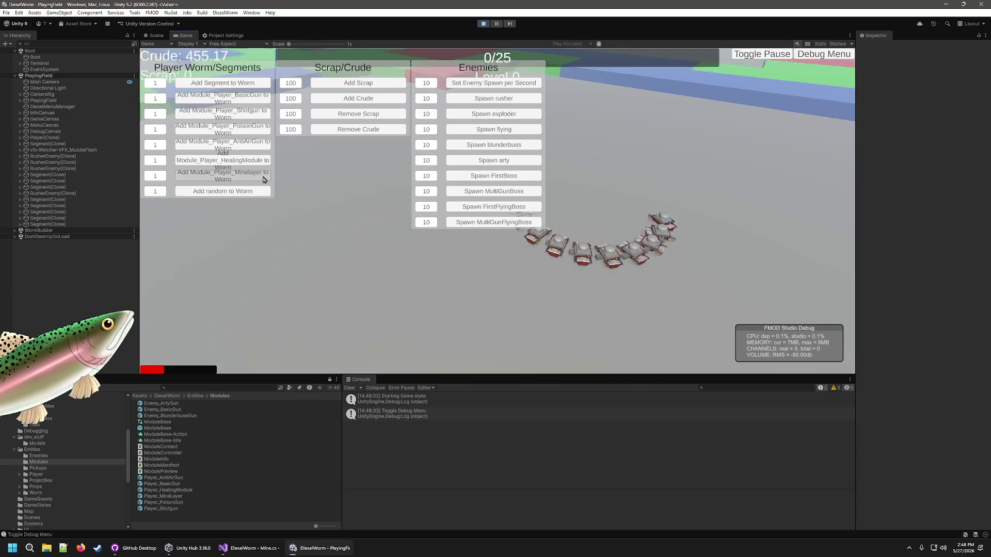
{"action": "left_click", "coordinate": [263, 179]}
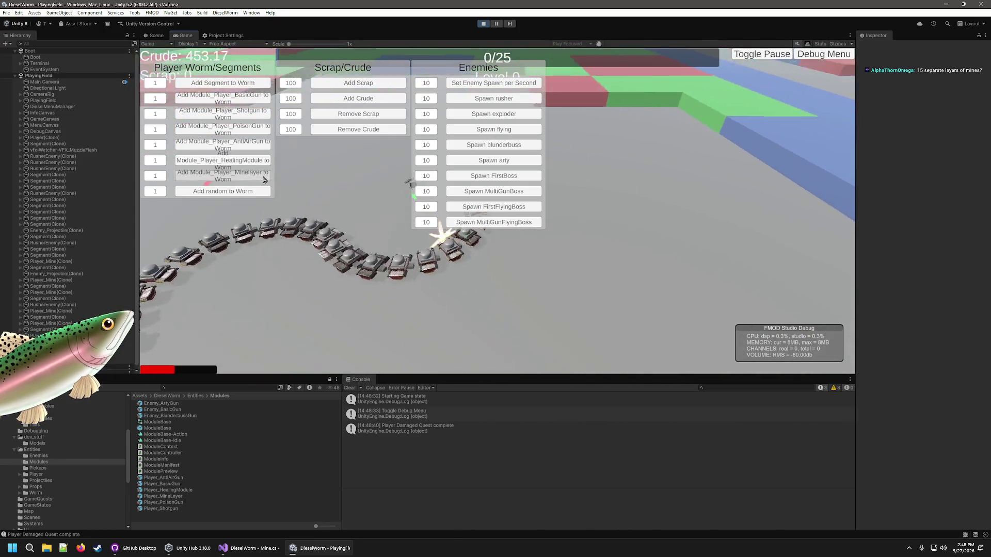
{"action": "left_click", "coordinate": [263, 179]}
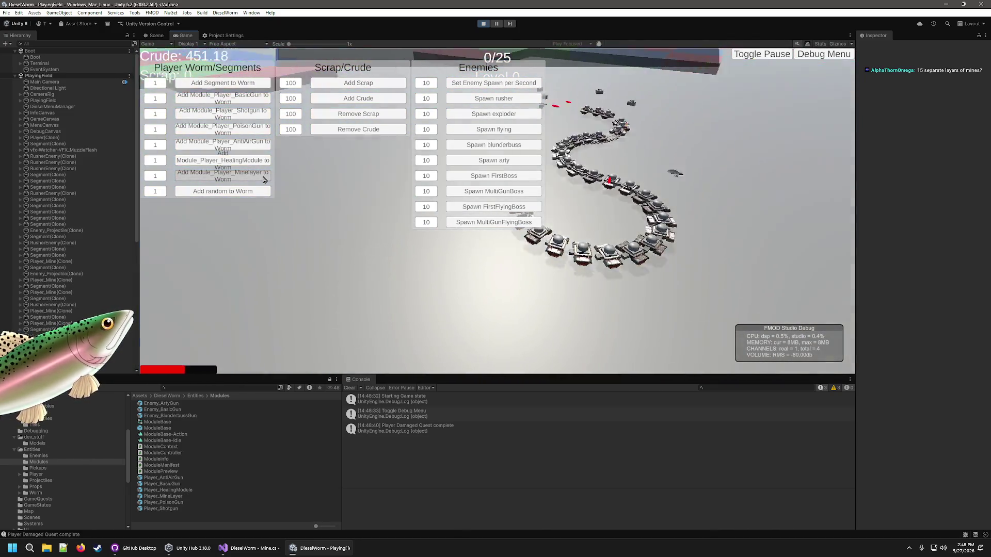
{"action": "left_click", "coordinate": [823, 54]}
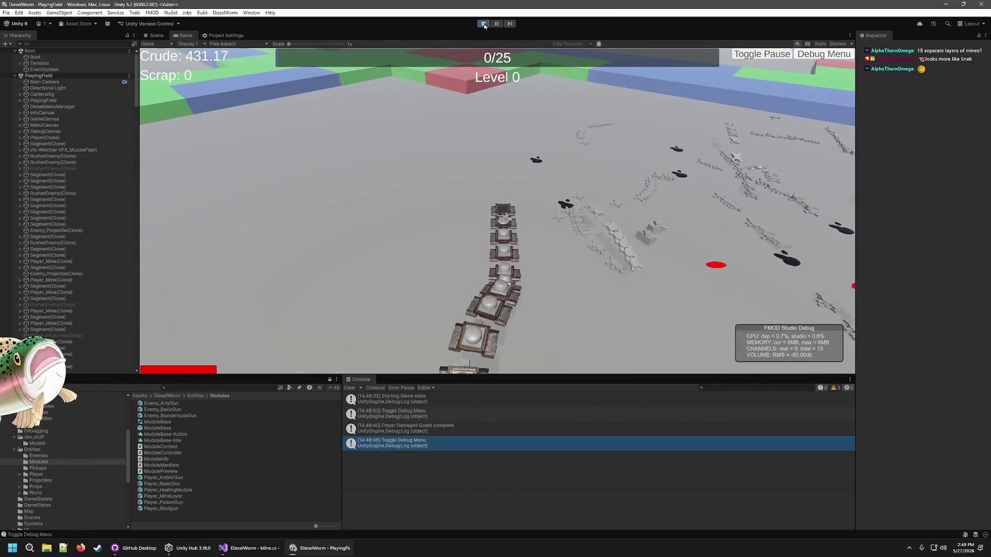
{"action": "left_click", "coordinate": [483, 24]}
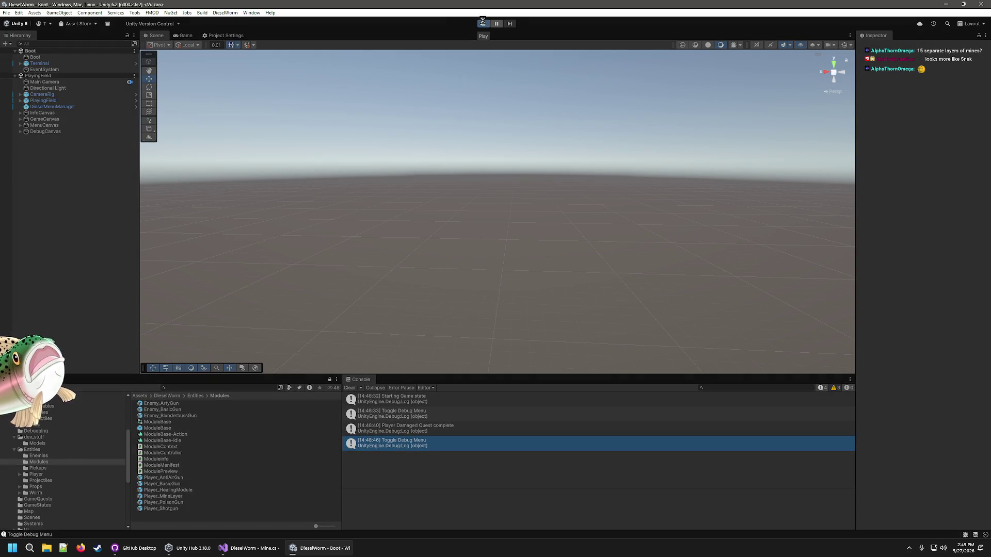
{"action": "left_click", "coordinate": [483, 24]}
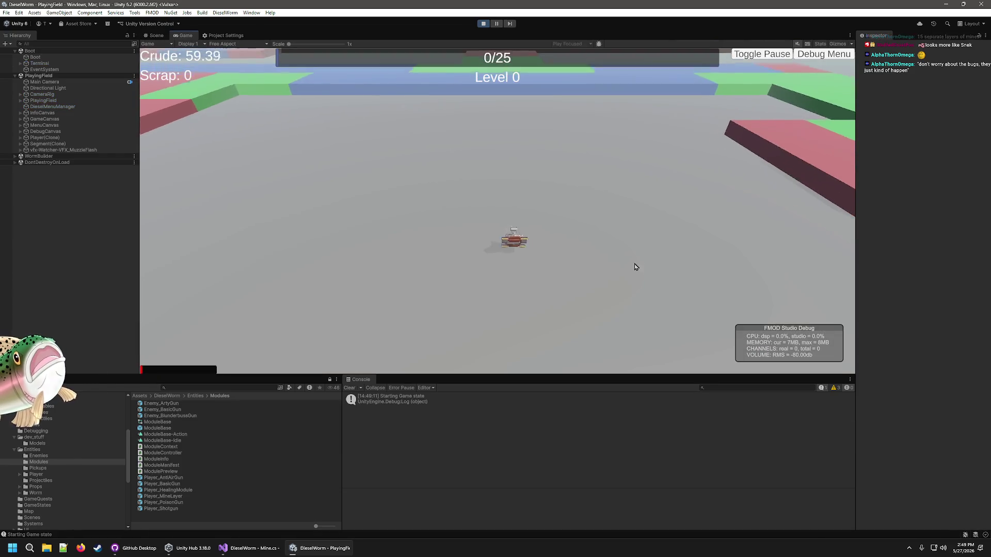
Step: Add crude, five minelayer segments and enough scrap to level up, then stop the game
{"action": "left_click", "coordinate": [823, 54]}
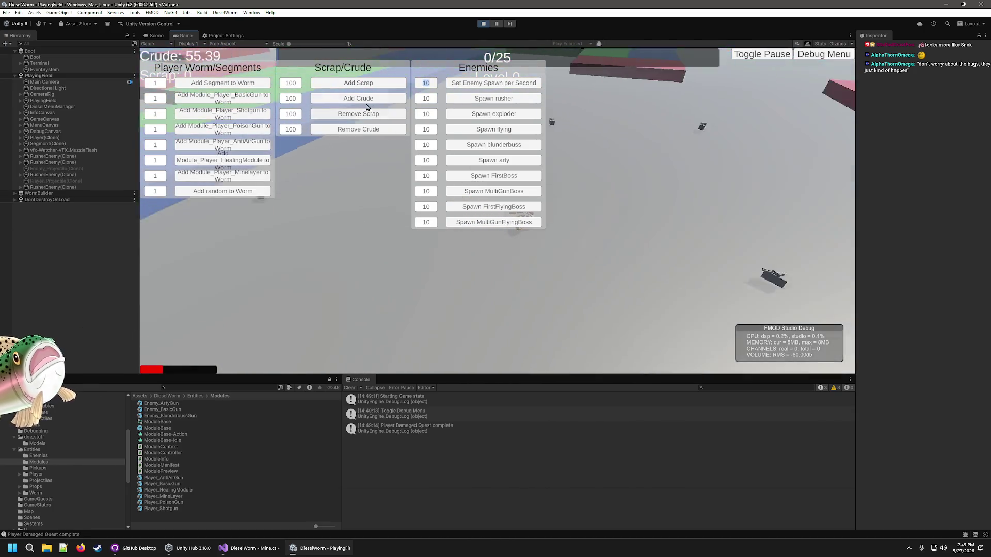
{"action": "left_click", "coordinate": [358, 98]}
{"action": "left_click", "coordinate": [224, 175]}
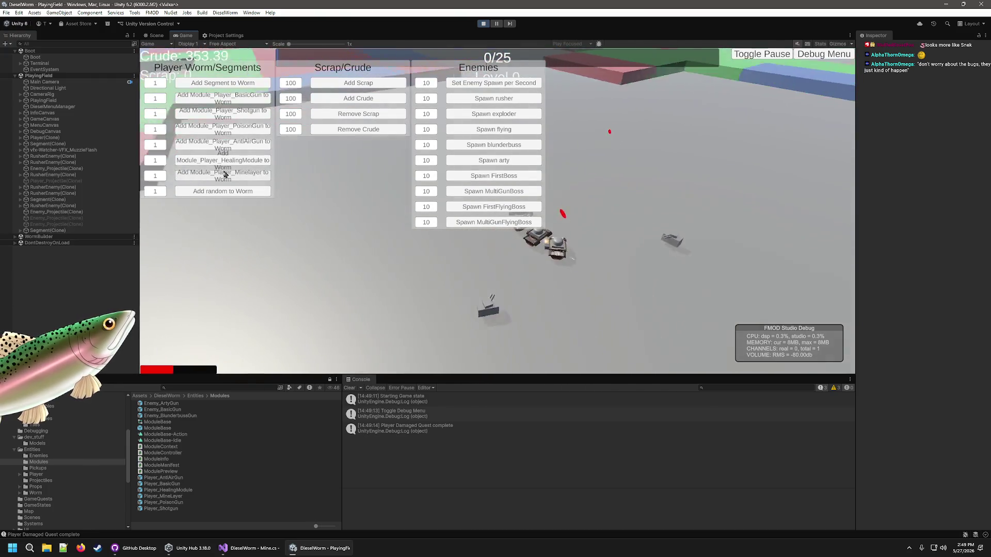
{"action": "left_click", "coordinate": [224, 174]}
{"action": "left_click", "coordinate": [225, 174]}
{"action": "left_click", "coordinate": [225, 174]}
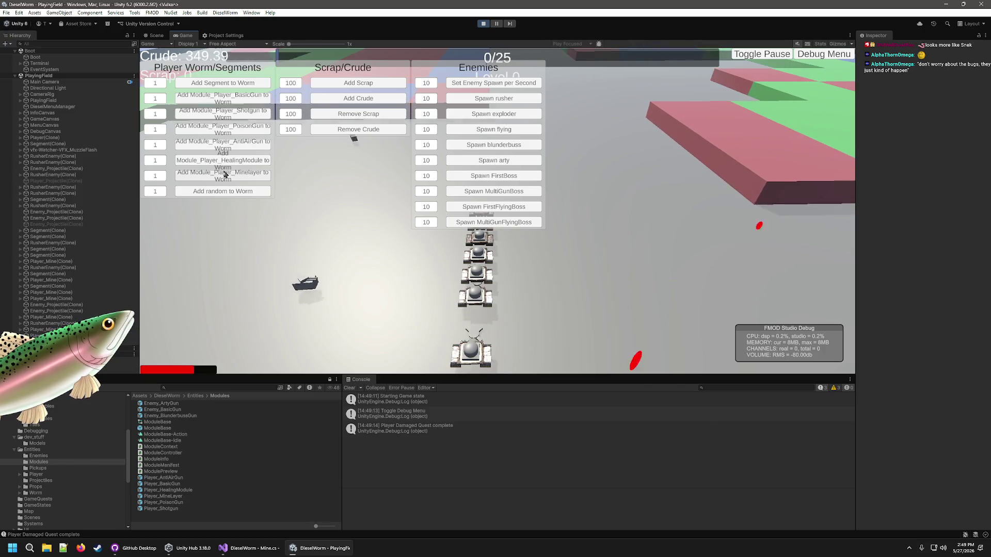
{"action": "left_click", "coordinate": [224, 175]}
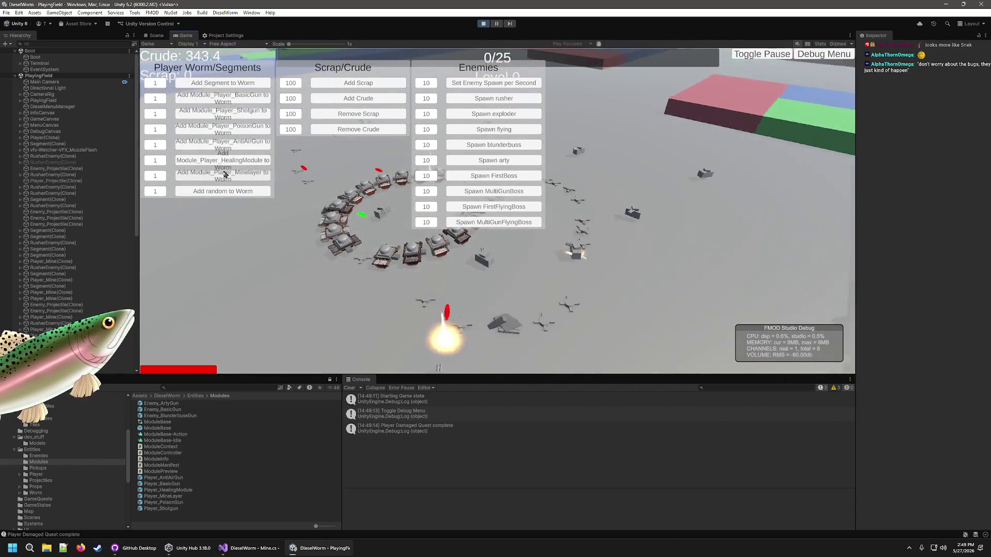
{"action": "left_click", "coordinate": [375, 83]}
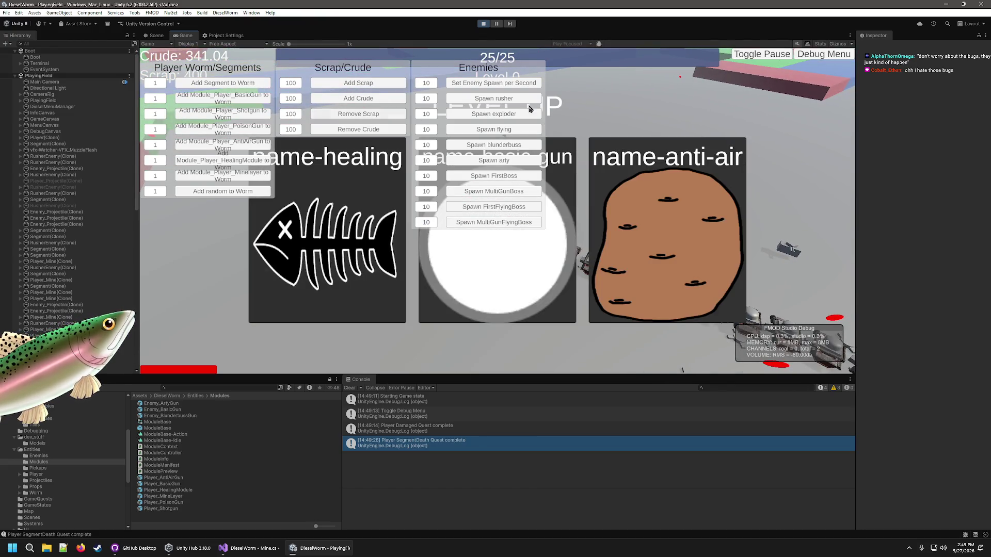
{"action": "left_click", "coordinate": [484, 24]}
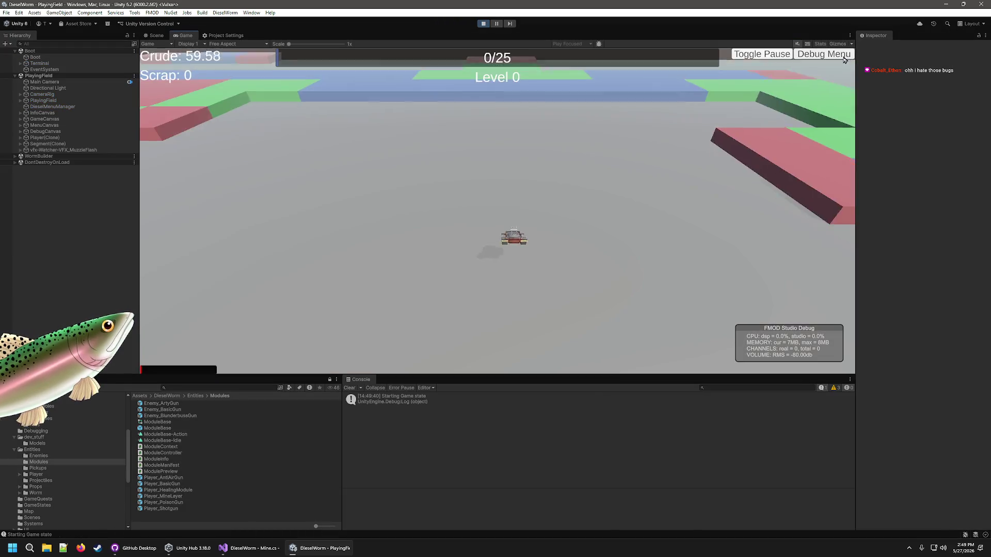
Step: Add 300 crude and 17 Minelayer modules through the Debug Menu, play briefly, then stop
{"action": "left_click", "coordinate": [825, 55]}
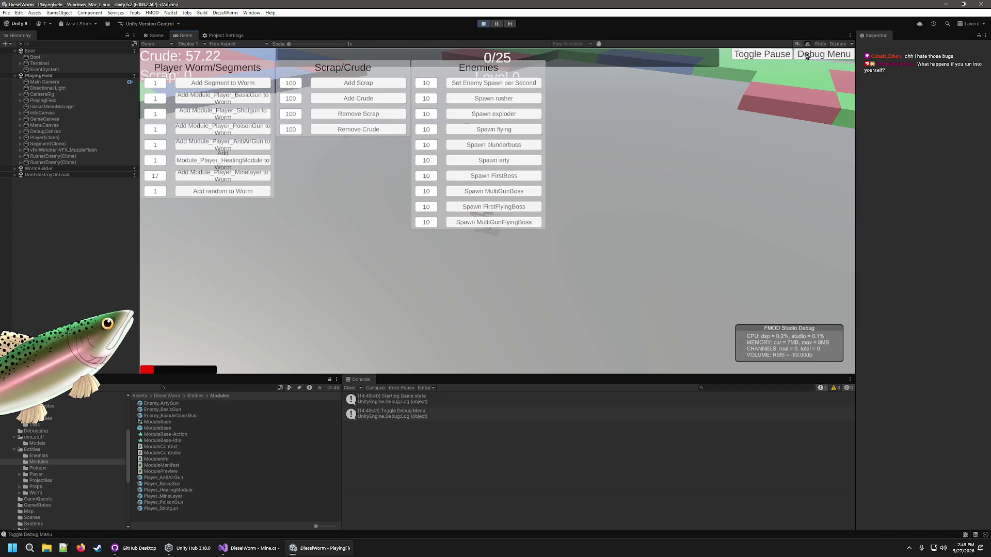
{"action": "left_click", "coordinate": [386, 99]}
{"action": "left_click", "coordinate": [383, 99]}
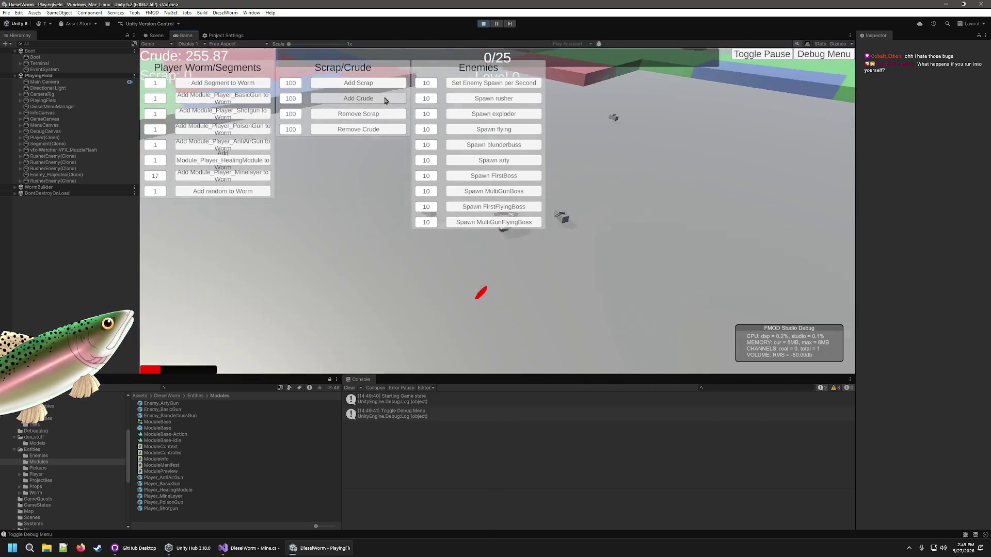
{"action": "left_click", "coordinate": [384, 99]}
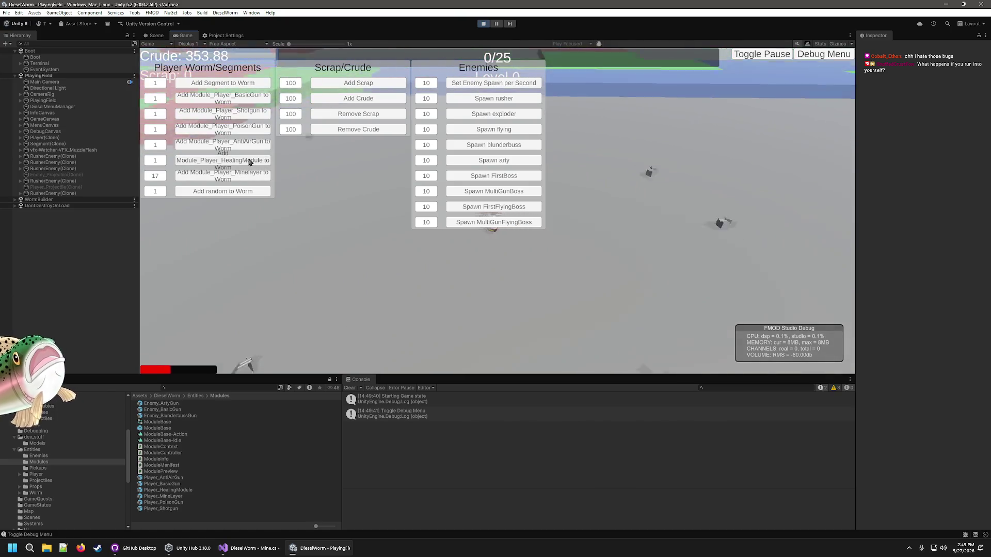
{"action": "left_click", "coordinate": [252, 179]}
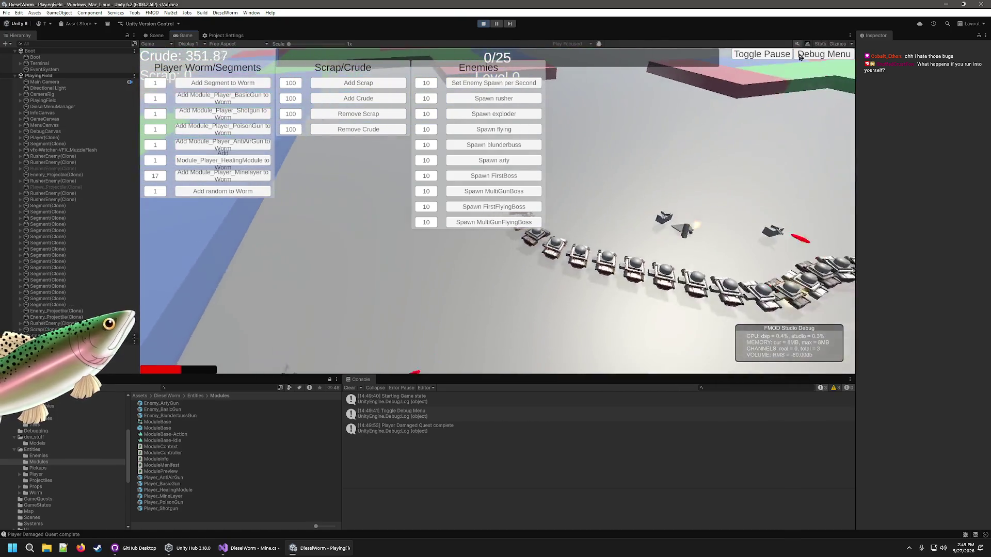
{"action": "left_click", "coordinate": [806, 55]}
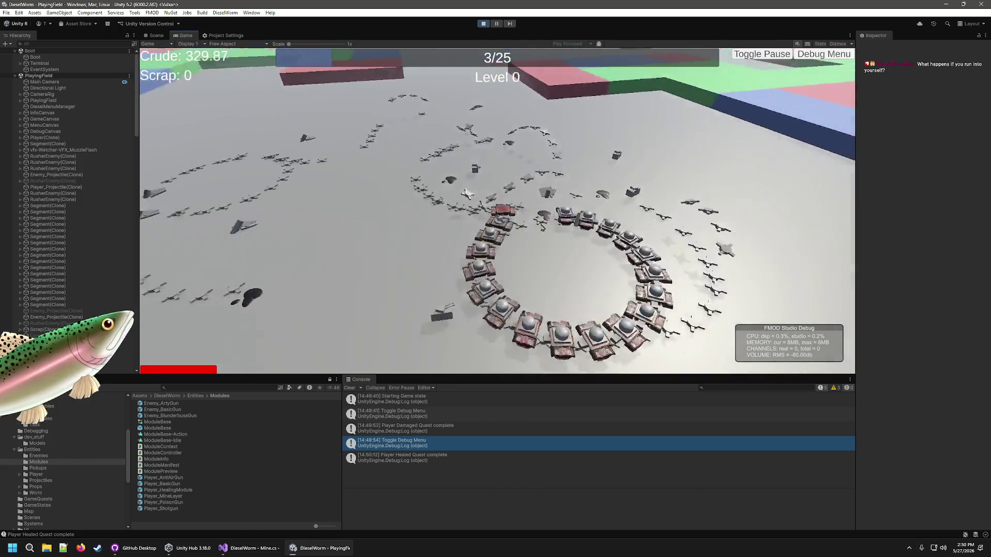
{"action": "key", "text": "ctrl+p"}
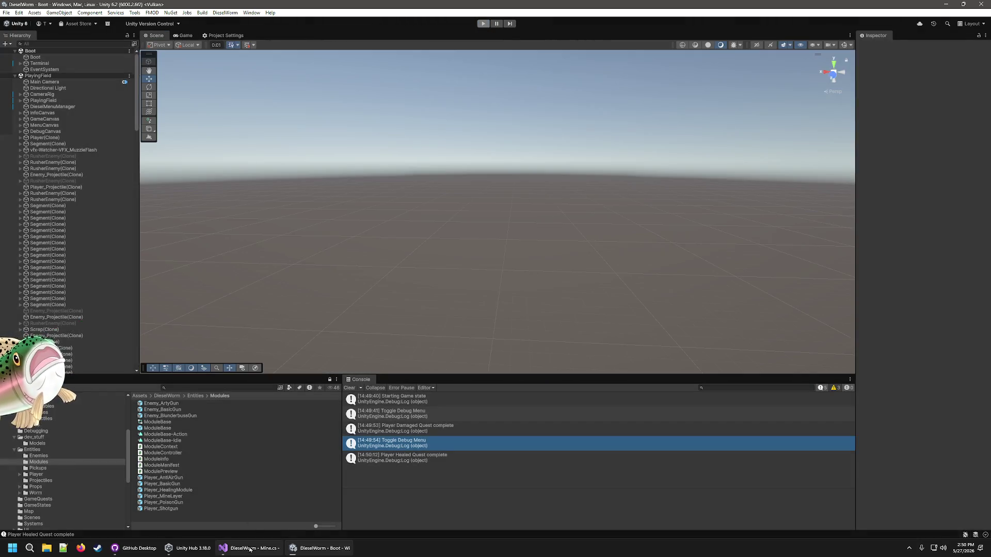
Step: In Mine.cs, select TERRAIN_LAYER and OBSTACLE_LAYER in line 88's layer comparison
{"action": "left_click", "coordinate": [252, 547]}
{"action": "double_click", "coordinate": [545, 225]}
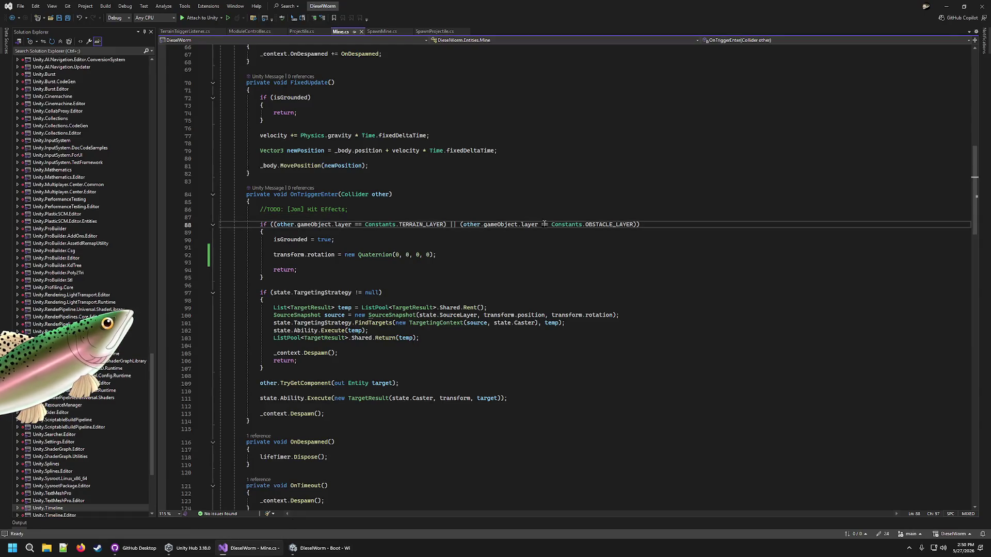
{"action": "double_click", "coordinate": [402, 225]}
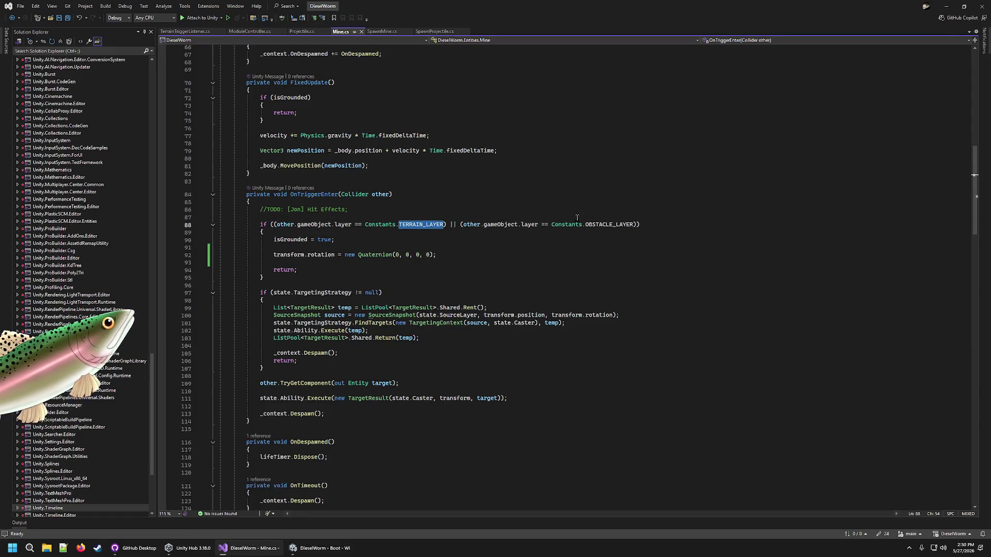
{"action": "double_click", "coordinate": [614, 225]}
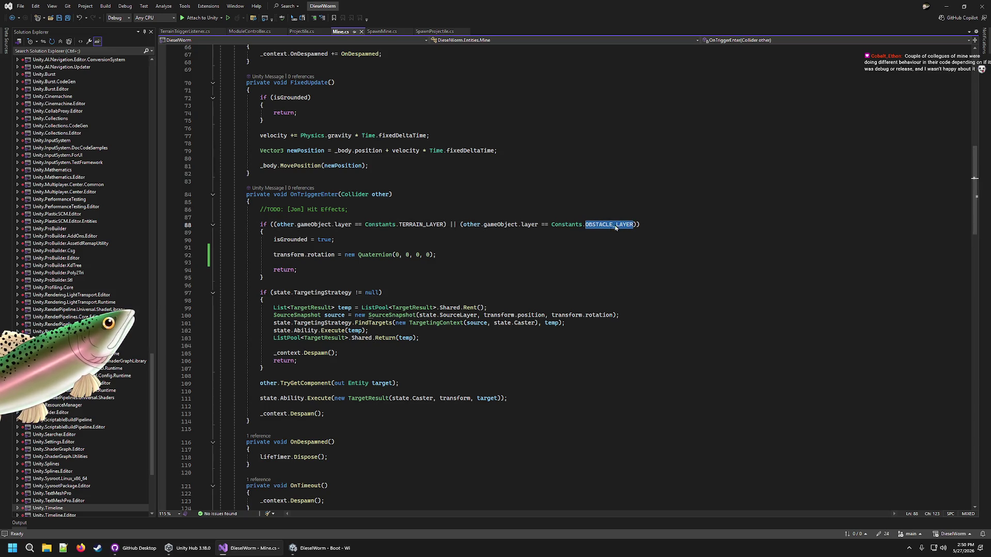
{"action": "left_click", "coordinate": [338, 241]}
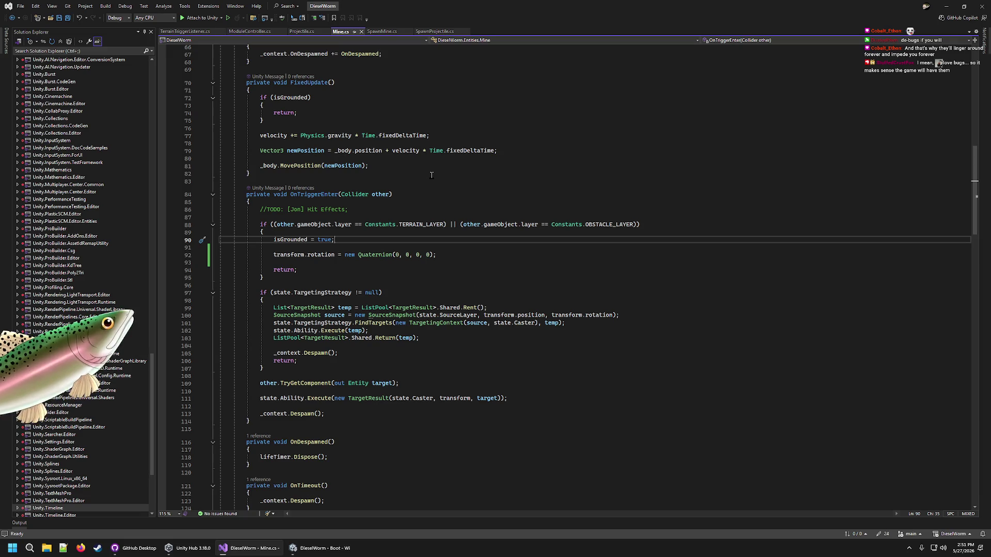
Step: Flip briefly to Unity and back to Mine.cs, then Alt+Tab to the Unity editor
{"action": "left_click", "coordinate": [341, 554]}
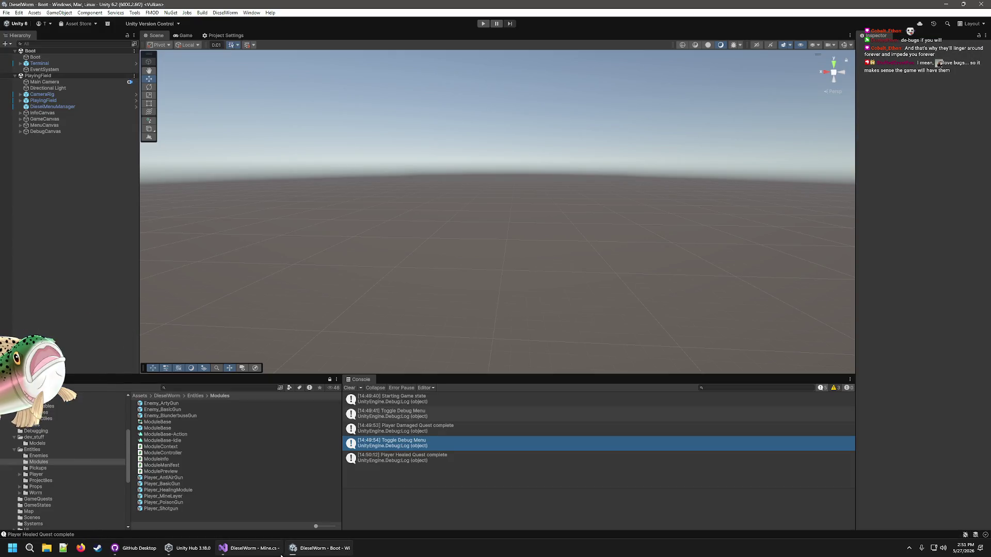
{"action": "left_click", "coordinate": [273, 553]}
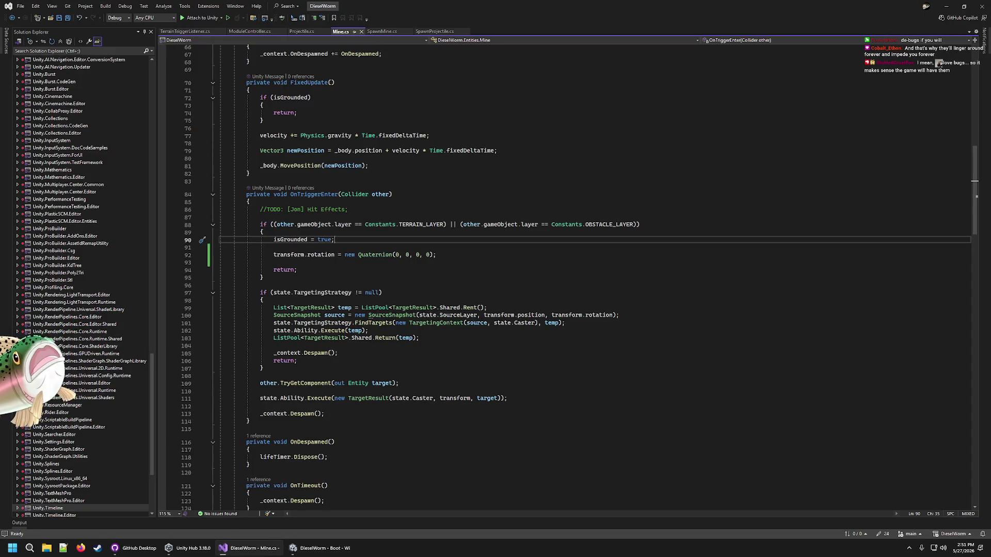
{"action": "mouse_move", "coordinate": [317, 548]}
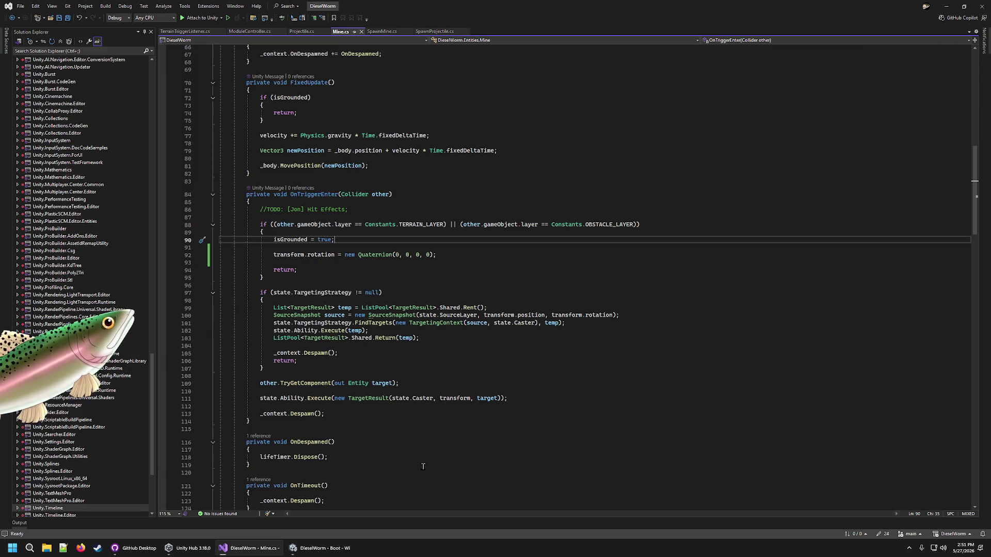
{"action": "key", "text": "alt+Tab"}
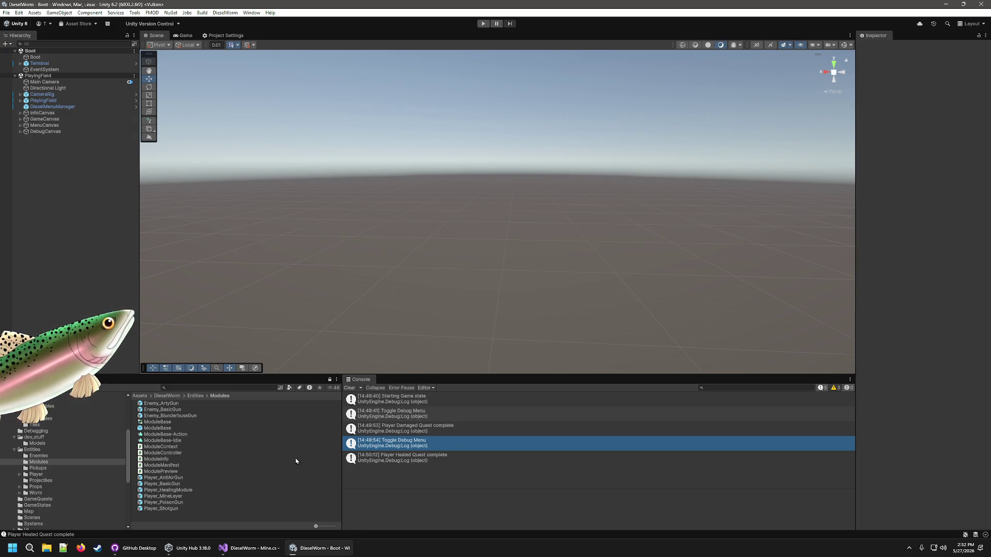
Step: Inspect the Player_BasicGun, Player_HealingModule, Mine_Player and AntiAirBullet assets in the Project panel
{"action": "left_click", "coordinate": [189, 486]}
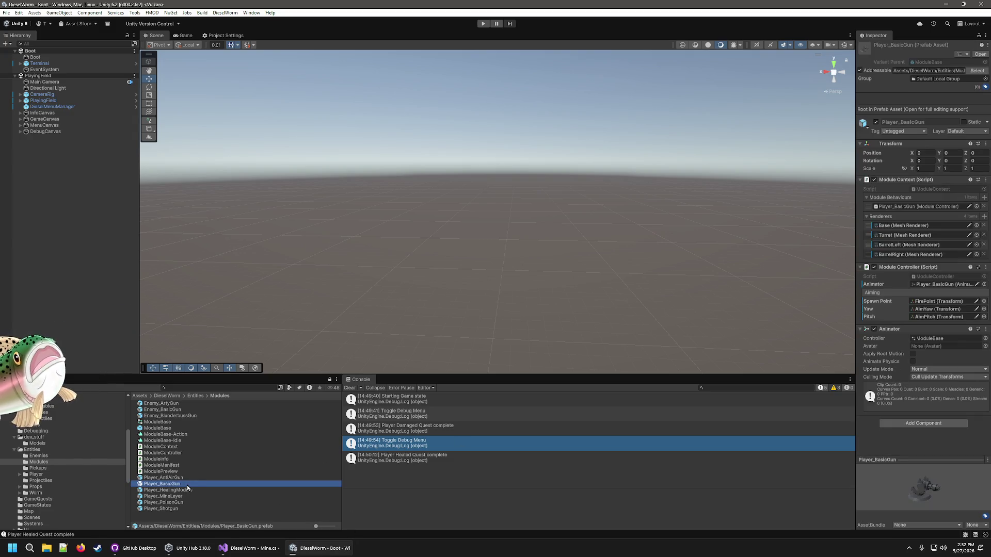
{"action": "key", "text": "Down"}
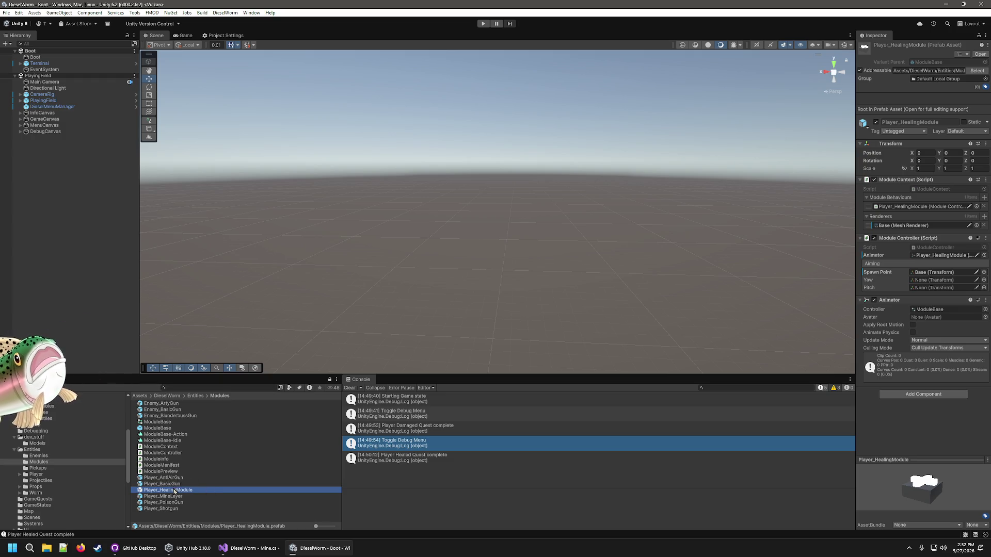
{"action": "left_click", "coordinate": [43, 418]}
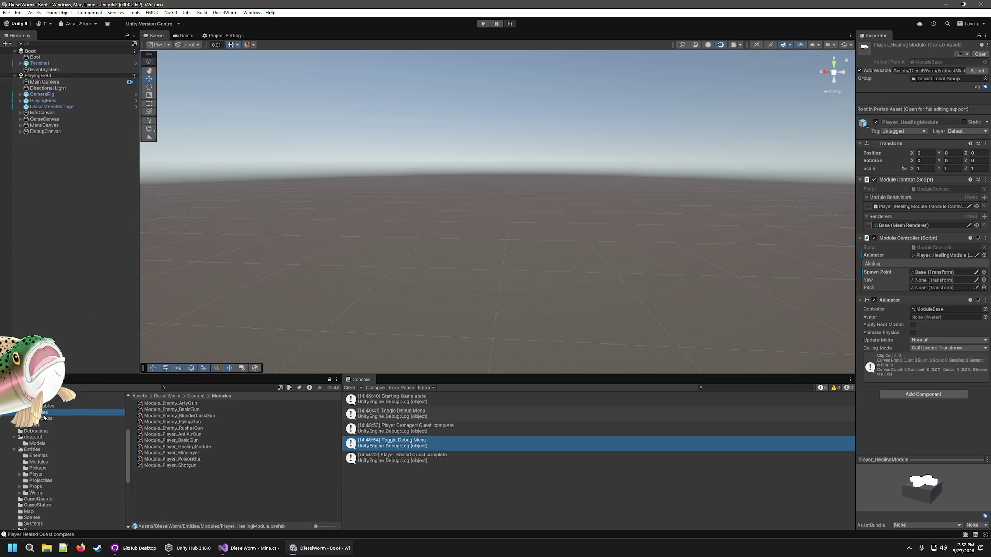
{"action": "left_click", "coordinate": [157, 403]}
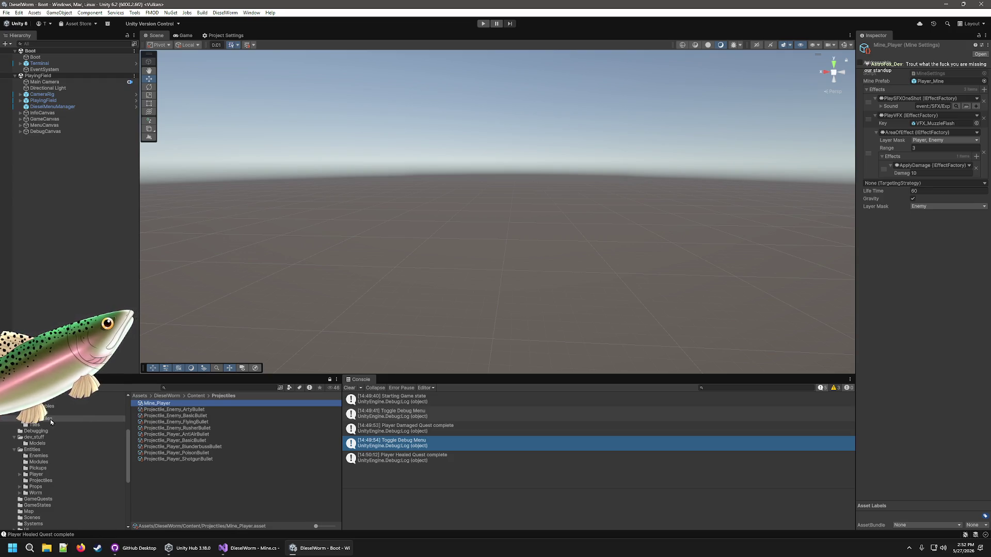
{"action": "left_click", "coordinate": [172, 435]}
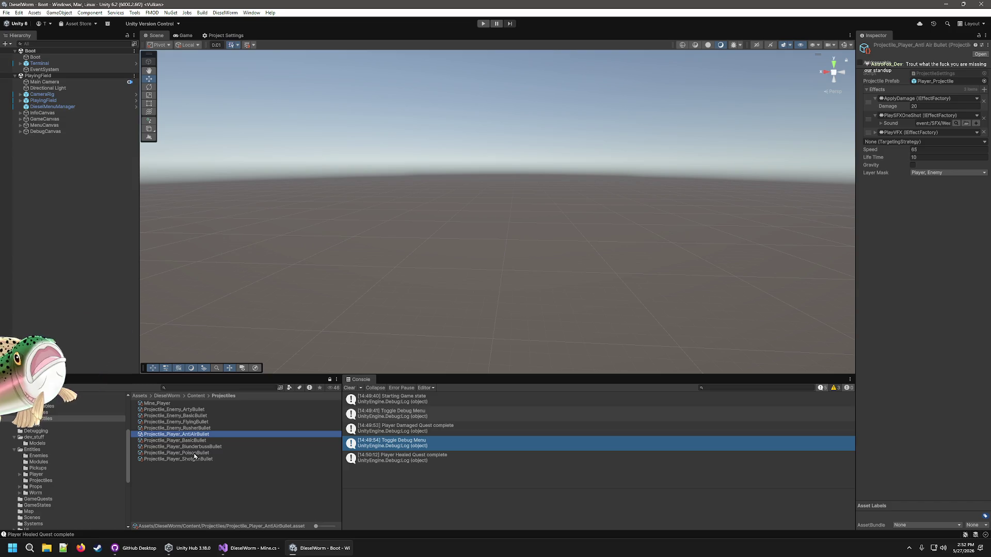
Step: Set Module_Player_Minelayer's SpawnMine Variance to 1 and enter play mode
{"action": "left_click", "coordinate": [42, 412]}
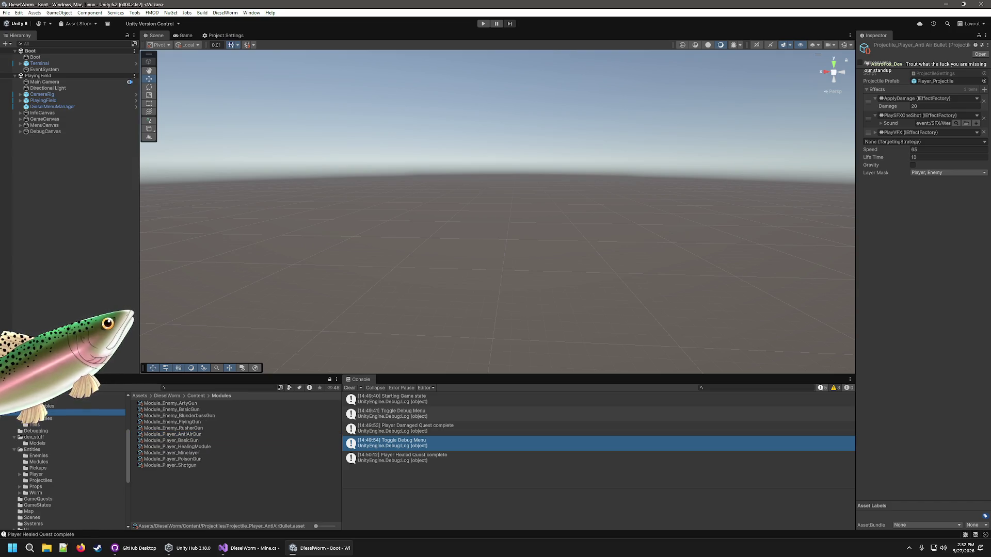
{"action": "left_click", "coordinate": [195, 452]}
{"action": "left_click", "coordinate": [929, 204]}
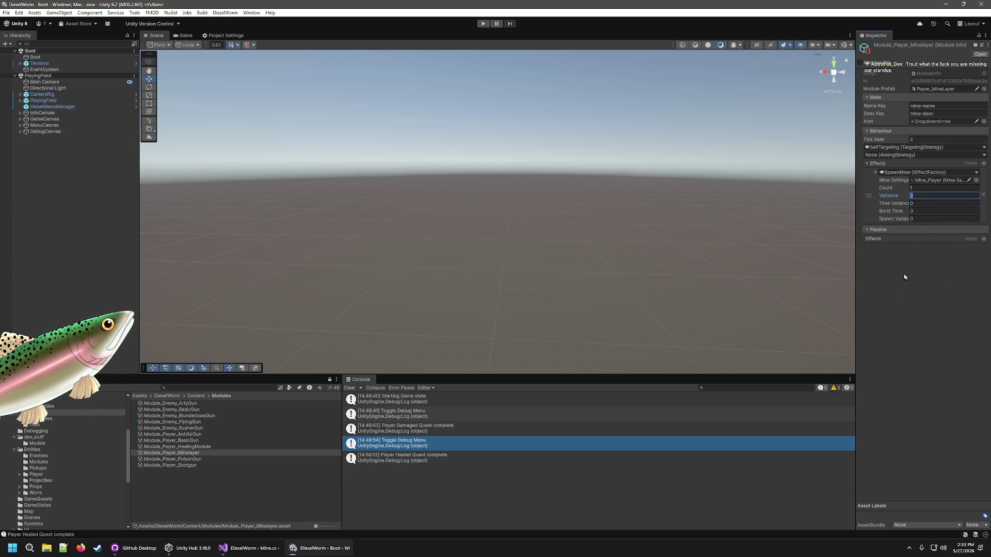
{"action": "key", "text": "ctrl+p"}
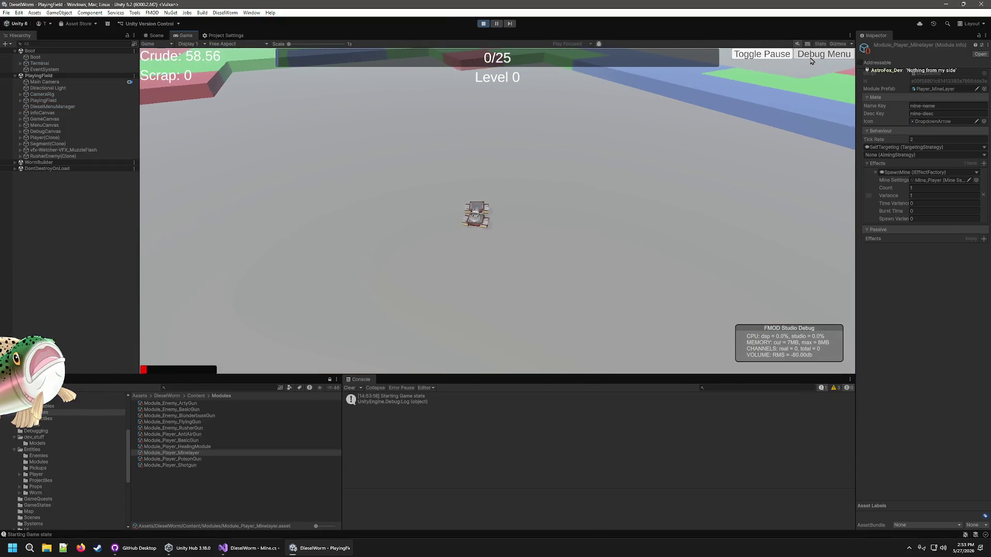
Step: Add 30 minelayer modules, pick the mine upgrade card at level-up, stop, and return to Mine.cs
{"action": "left_click", "coordinate": [820, 57]}
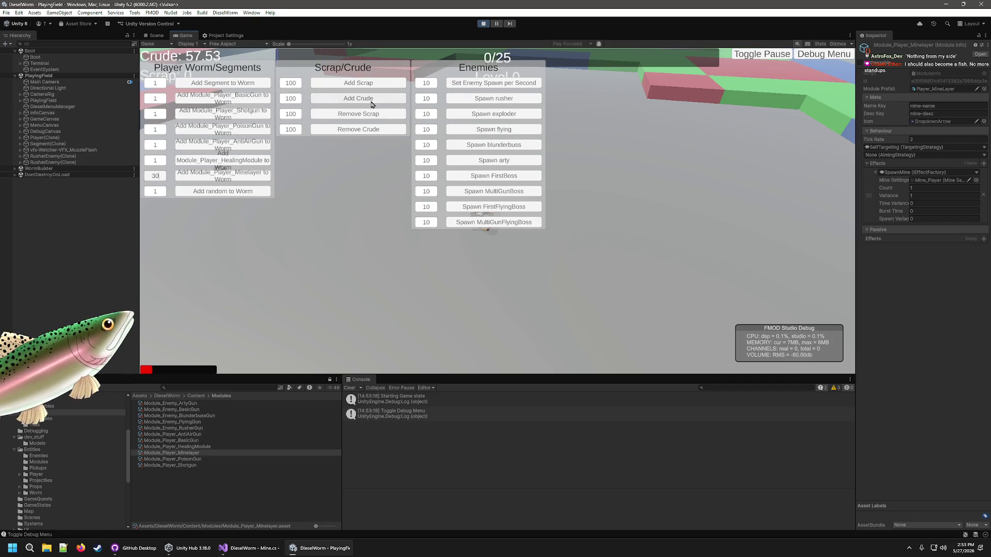
{"action": "left_click", "coordinate": [227, 176]}
{"action": "left_click", "coordinate": [824, 53]}
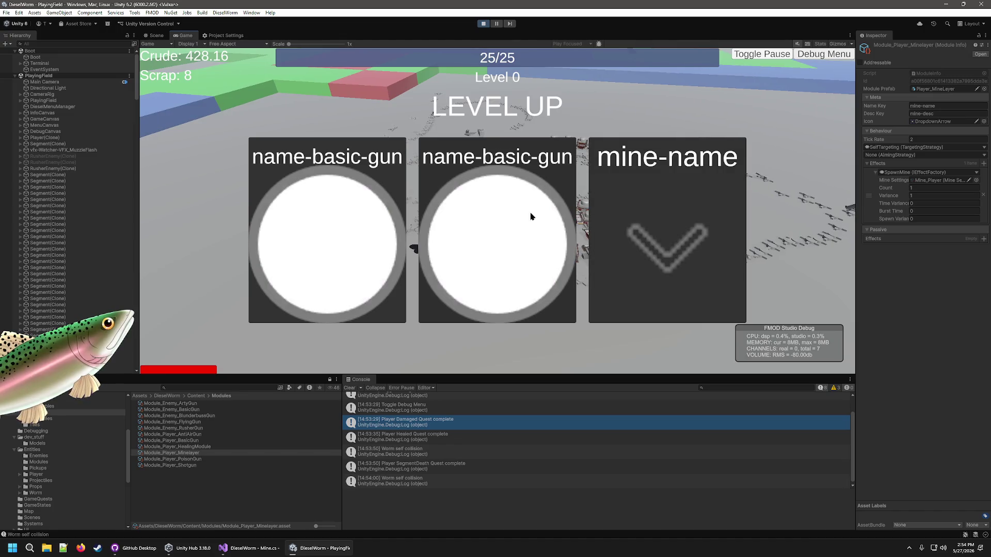
{"action": "left_click", "coordinate": [661, 241]}
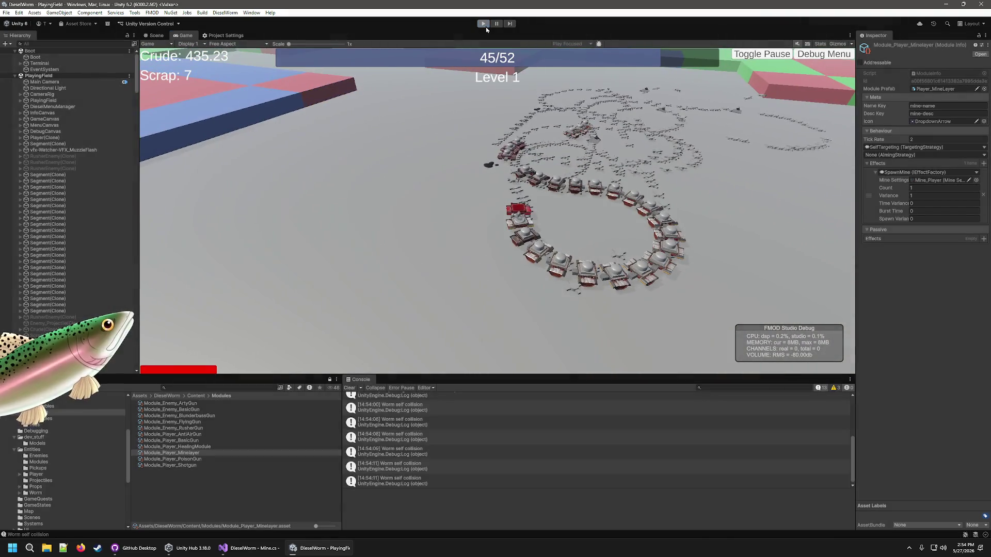
{"action": "key", "text": "ctrl+p"}
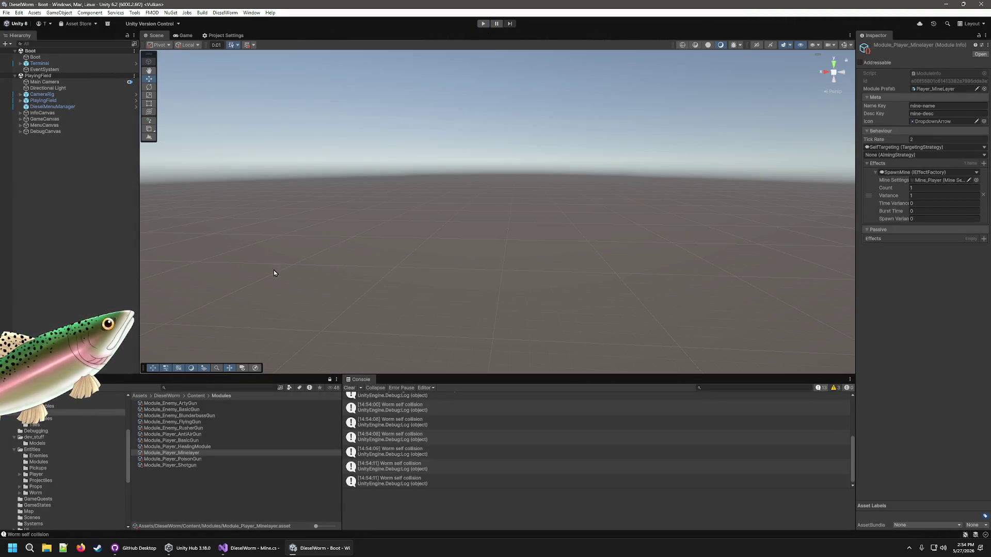
{"action": "left_click", "coordinate": [251, 552]}
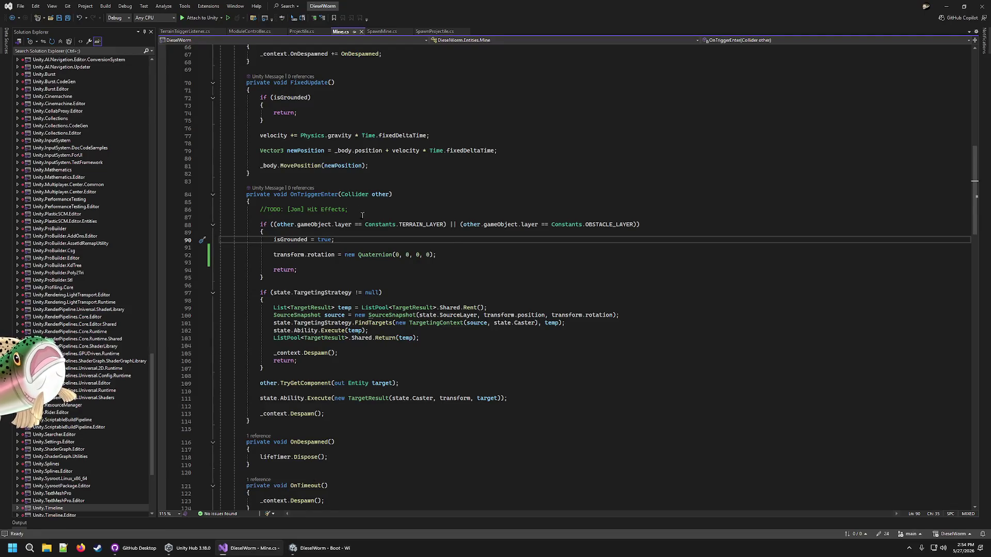
{"action": "scroll", "coordinate": [362, 215], "scroll_direction": "up", "scroll_amount": 11}
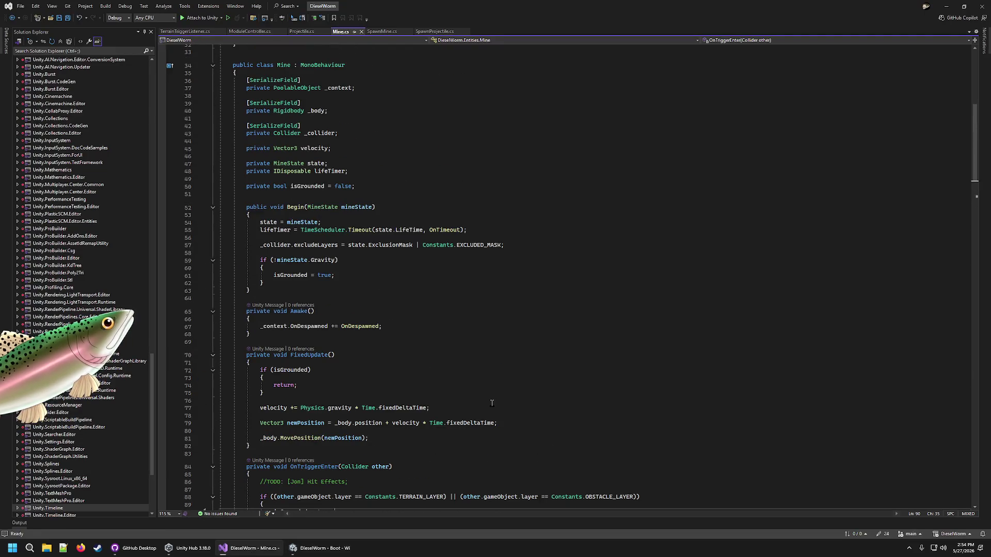
Step: Review Mine.cs's FixedUpdate and OnTriggerEnter code, then start the game in Unity's Play mode
{"action": "scroll", "coordinate": [364, 307], "scroll_direction": "up", "scroll_amount": 7}
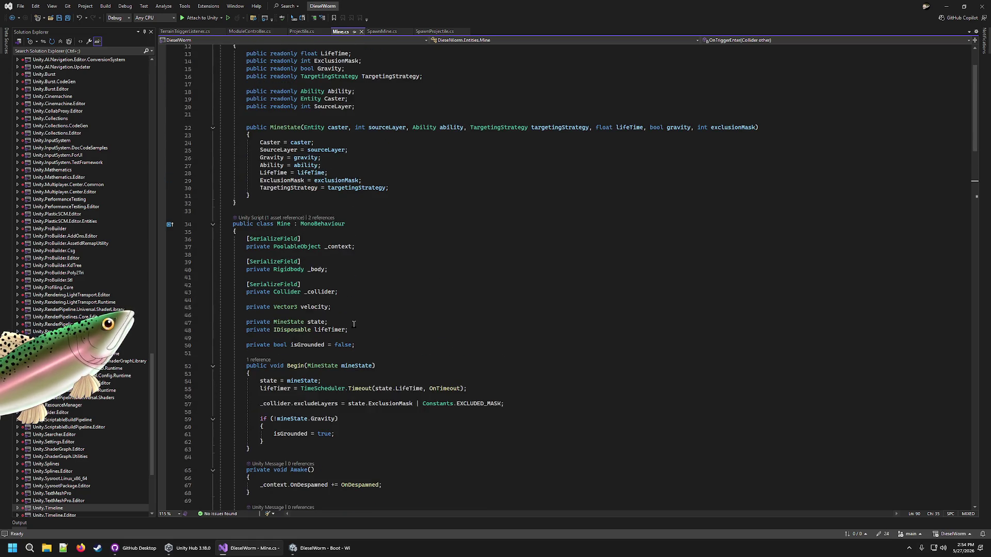
{"action": "scroll", "coordinate": [340, 320], "scroll_direction": "down", "scroll_amount": 8}
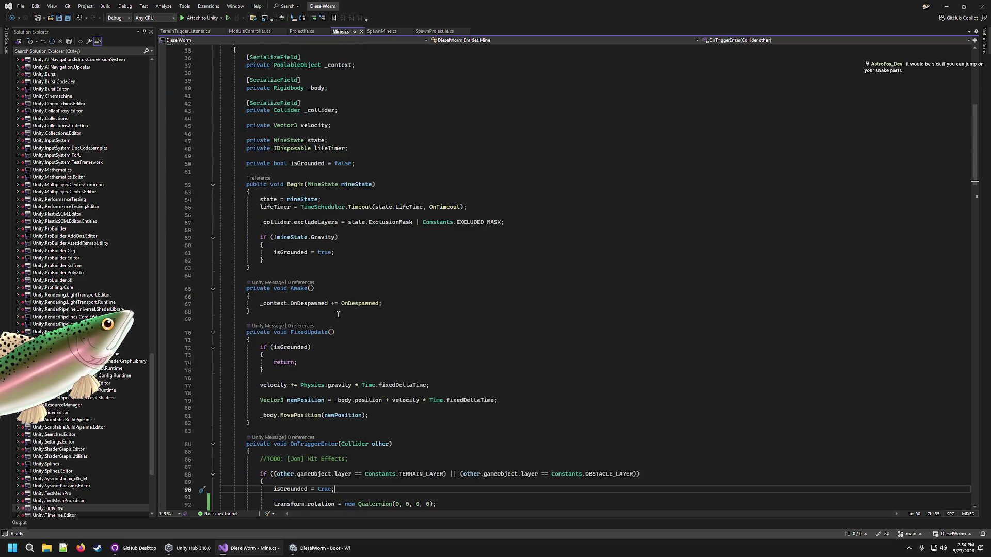
{"action": "key", "text": "alt+Tab"}
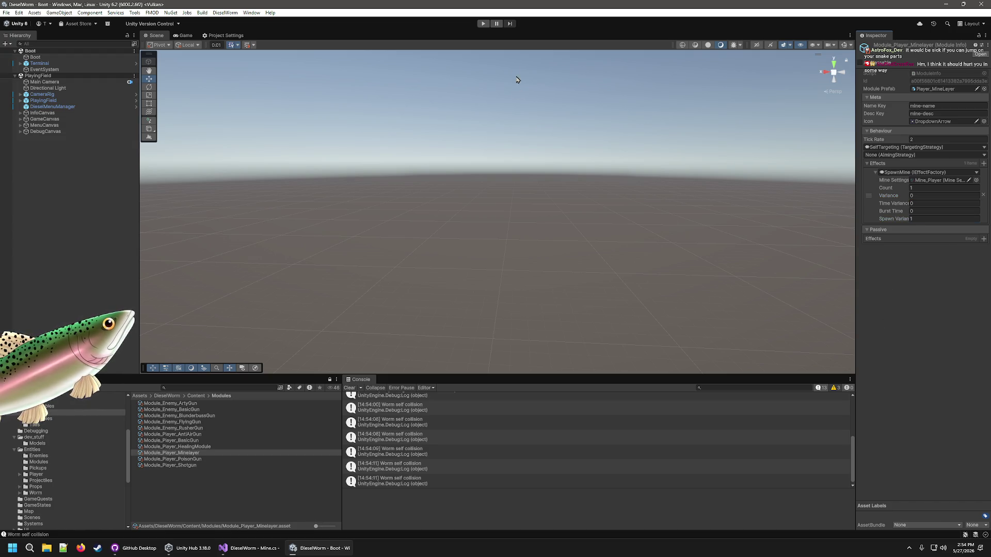
{"action": "left_click", "coordinate": [481, 23]}
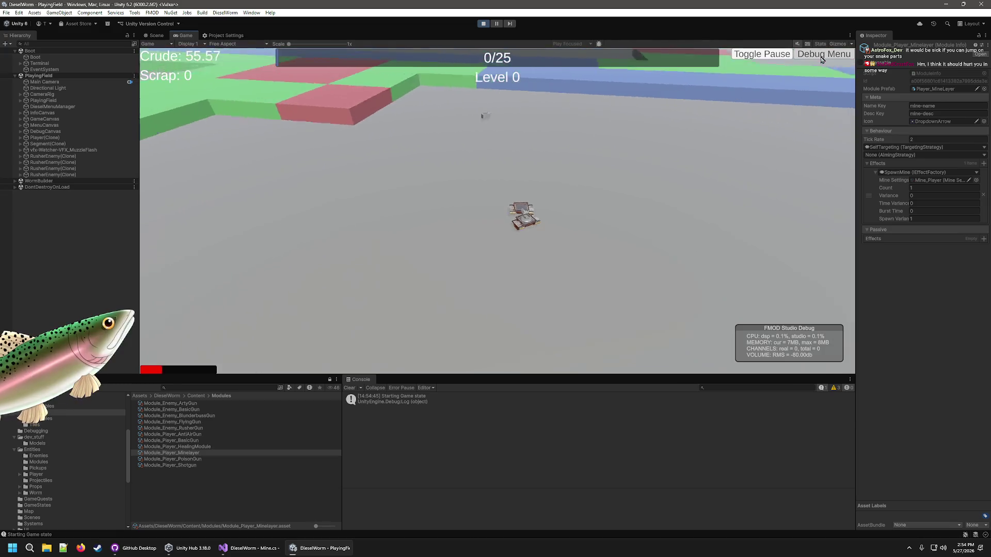
Step: Add 200 crude and 30 Minelayer modules via the debug menu, then pick the healing upgrade card
{"action": "left_click", "coordinate": [823, 54]}
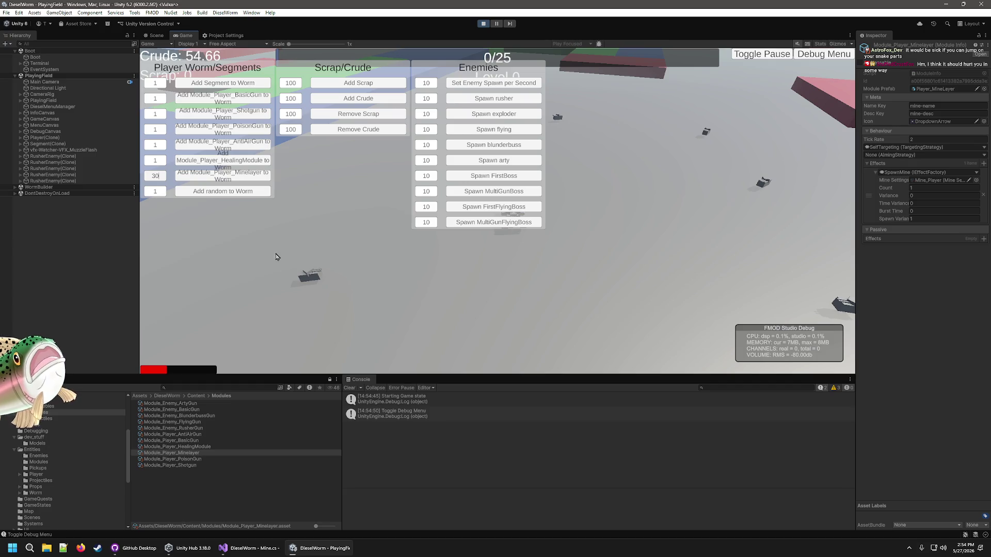
{"action": "left_click", "coordinate": [820, 54]}
{"action": "left_click", "coordinate": [820, 54]}
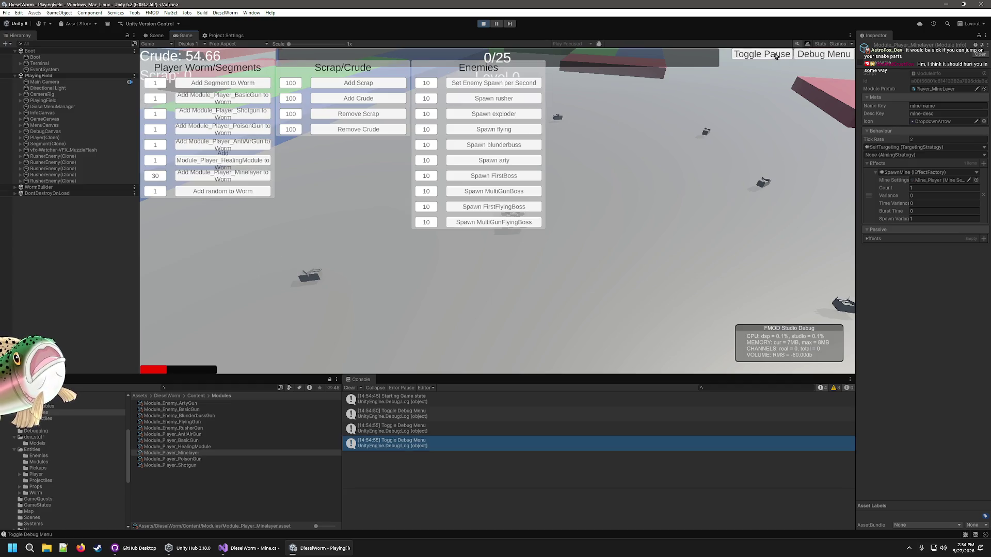
{"action": "left_click", "coordinate": [358, 98]}
{"action": "left_click", "coordinate": [358, 98]}
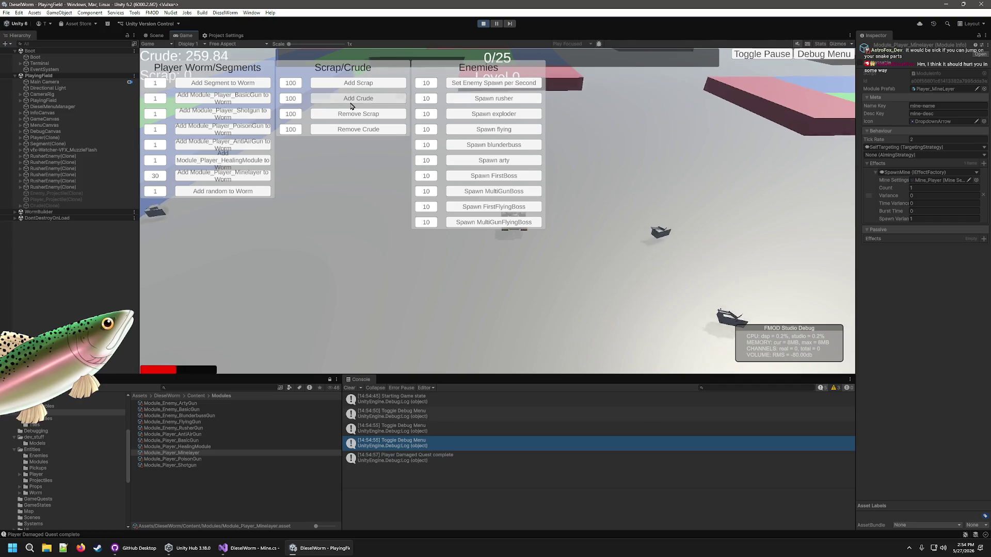
{"action": "left_click", "coordinate": [358, 98]}
{"action": "left_click", "coordinate": [241, 178]}
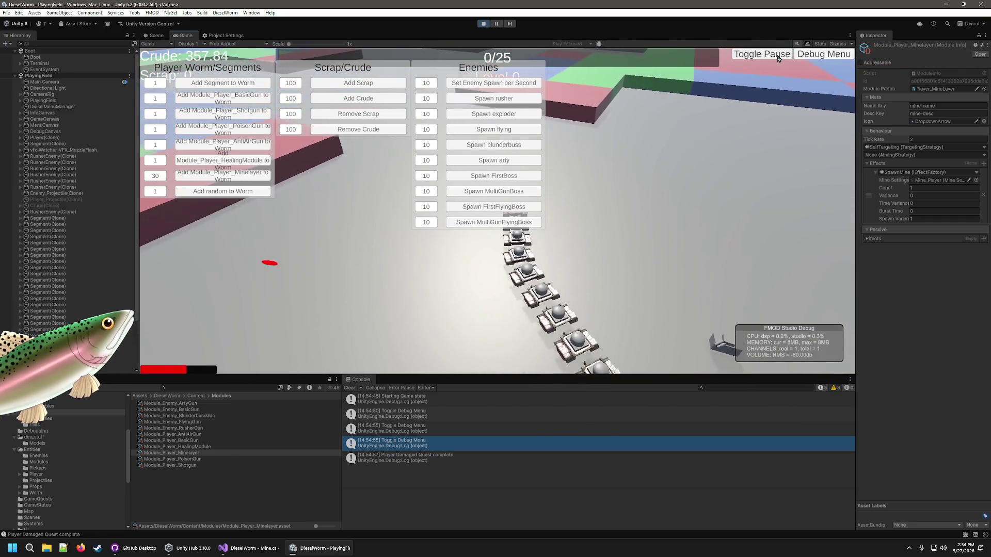
{"action": "left_click", "coordinate": [822, 54]}
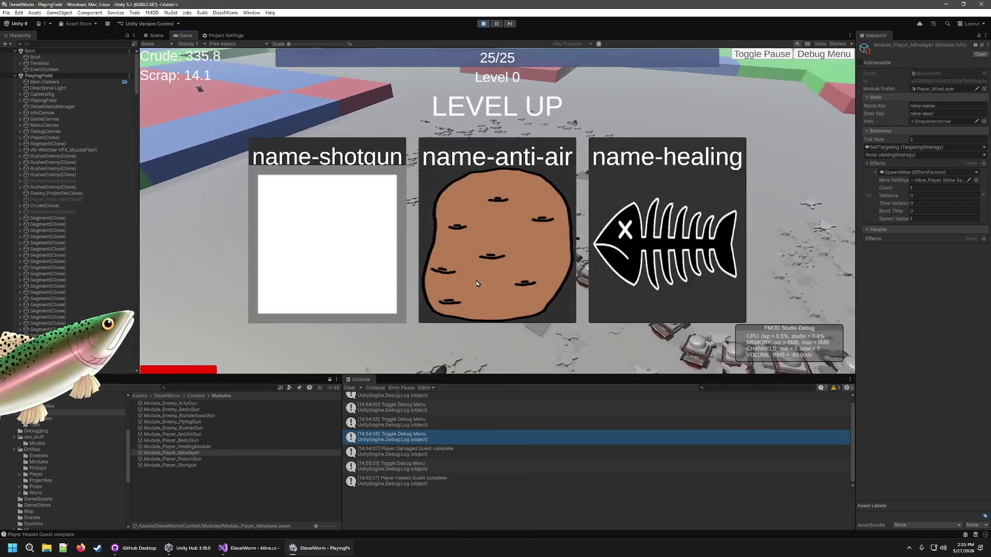
{"action": "left_click", "coordinate": [667, 243]}
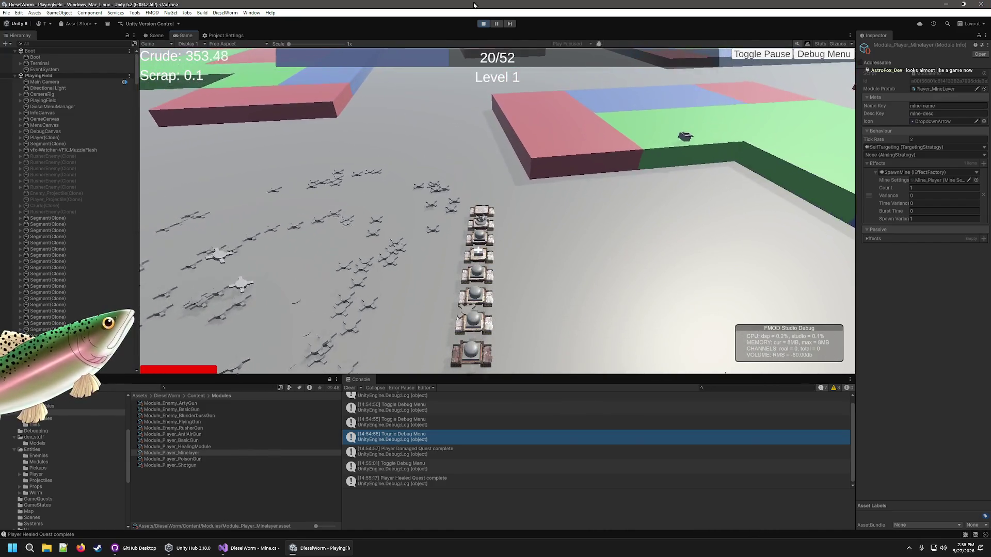
Step: Stop the running game and return to Mine.cs in Visual Studio
{"action": "left_click", "coordinate": [484, 24]}
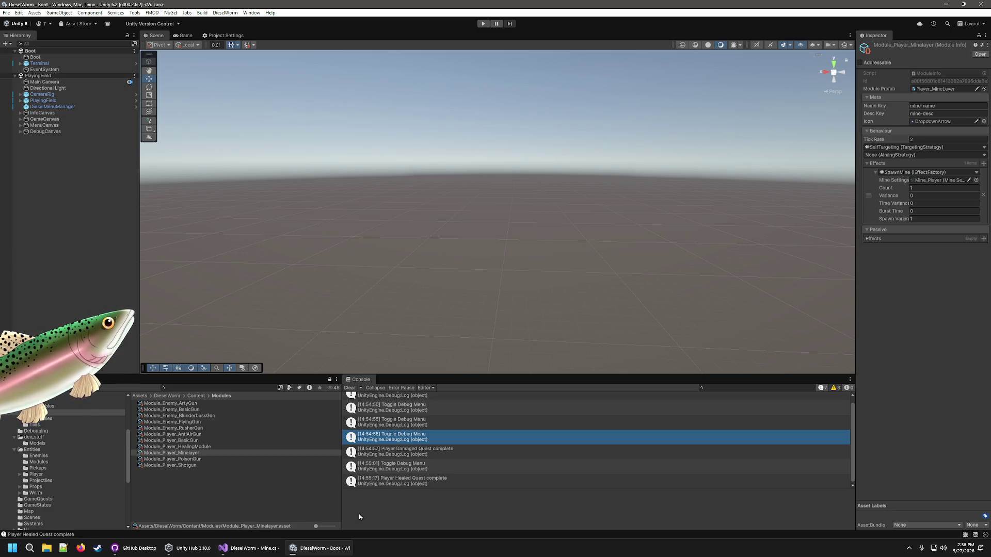
{"action": "left_click", "coordinate": [271, 552]}
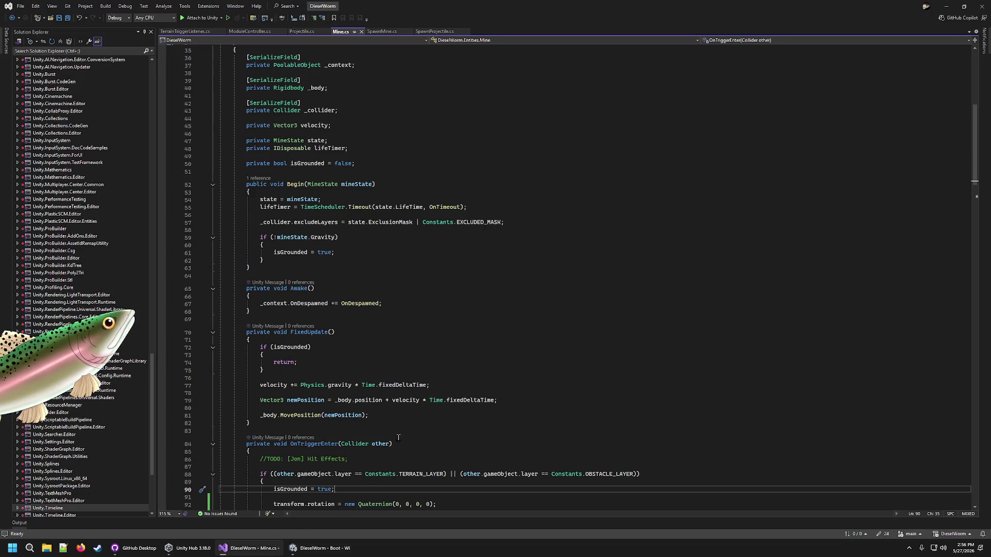
Step: Inspect the grounded check in Mine.cs's FixedUpdate
{"action": "left_click", "coordinate": [340, 349]}
{"action": "left_click", "coordinate": [335, 362]}
{"action": "left_click", "coordinate": [331, 355]}
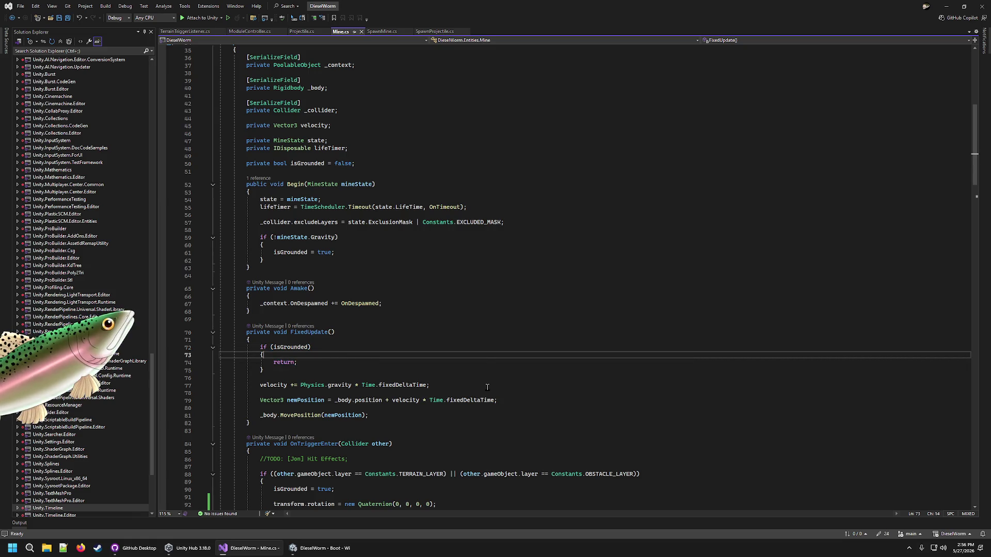
{"action": "scroll", "coordinate": [245, 406], "scroll_direction": "down", "scroll_amount": 7}
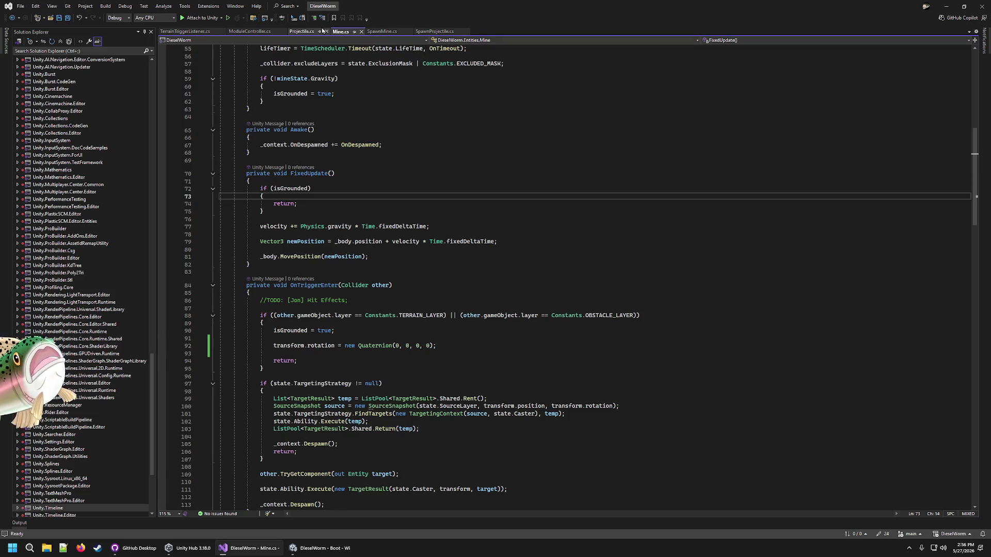
{"action": "scroll", "coordinate": [93, 310], "scroll_direction": "up", "scroll_amount": 9}
{"action": "scroll", "coordinate": [94, 310], "scroll_direction": "up", "scroll_amount": 20}
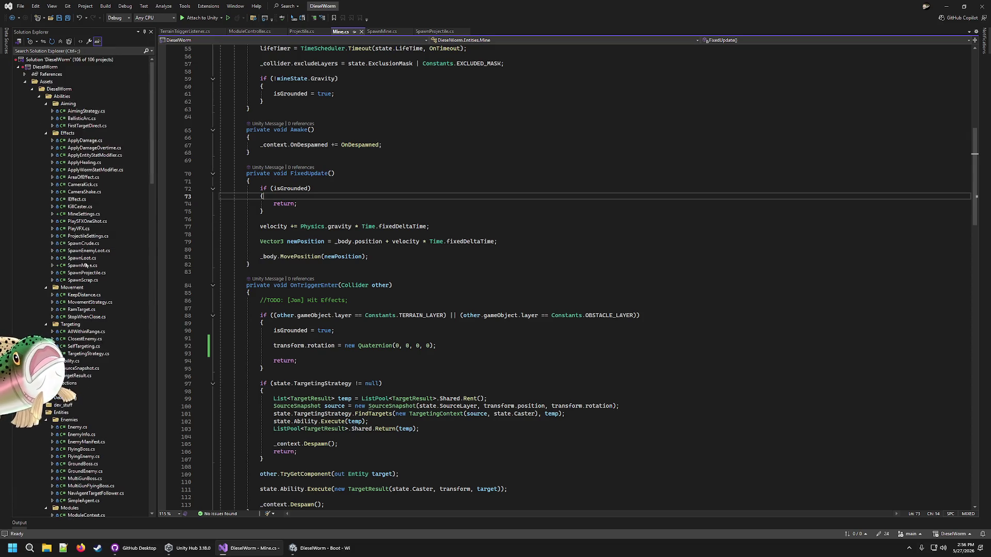
Step: Go from SpawnEnemyLoot.cs to PickupSystem.cs and find SpawnAt's snap-to-ground raycast
{"action": "left_click", "coordinate": [91, 252]}
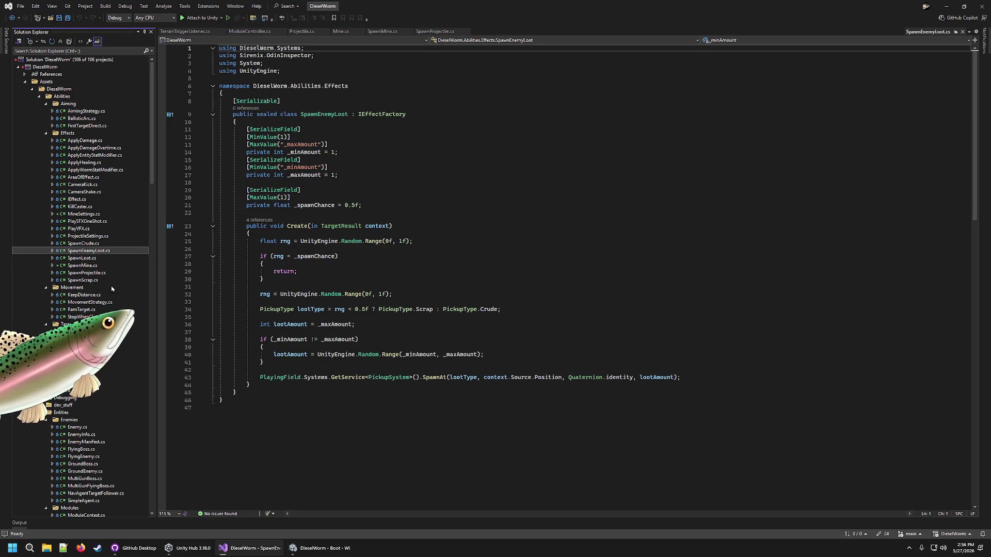
{"action": "double_click", "coordinate": [395, 377]}
{"action": "scroll", "coordinate": [395, 377], "scroll_direction": "down", "scroll_amount": 7}
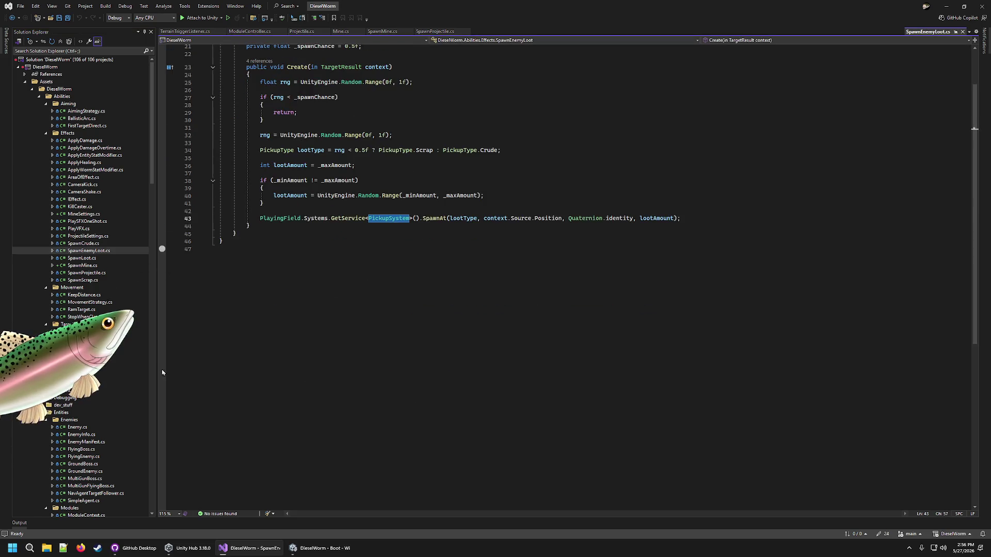
{"action": "scroll", "coordinate": [78, 258], "scroll_direction": "down", "scroll_amount": 9}
{"action": "scroll", "coordinate": [77, 257], "scroll_direction": "down", "scroll_amount": 7}
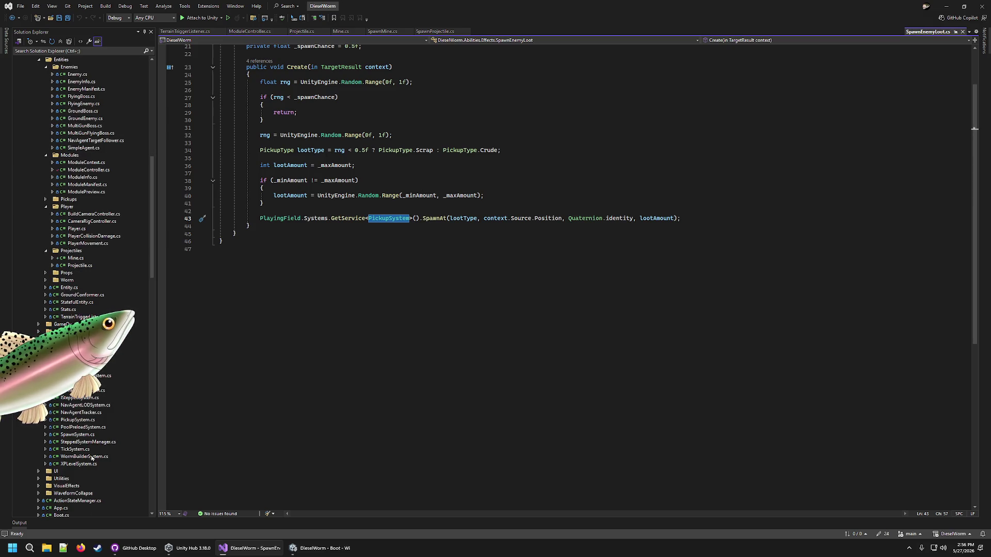
{"action": "left_click", "coordinate": [83, 421]}
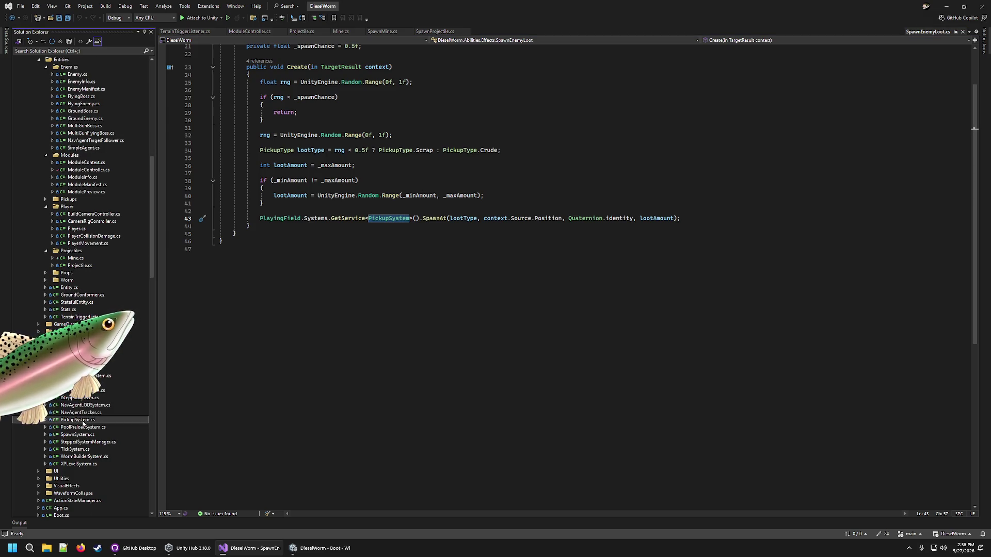
{"action": "scroll", "coordinate": [291, 190], "scroll_direction": "down", "scroll_amount": 15}
{"action": "scroll", "coordinate": [292, 190], "scroll_direction": "up", "scroll_amount": 2}
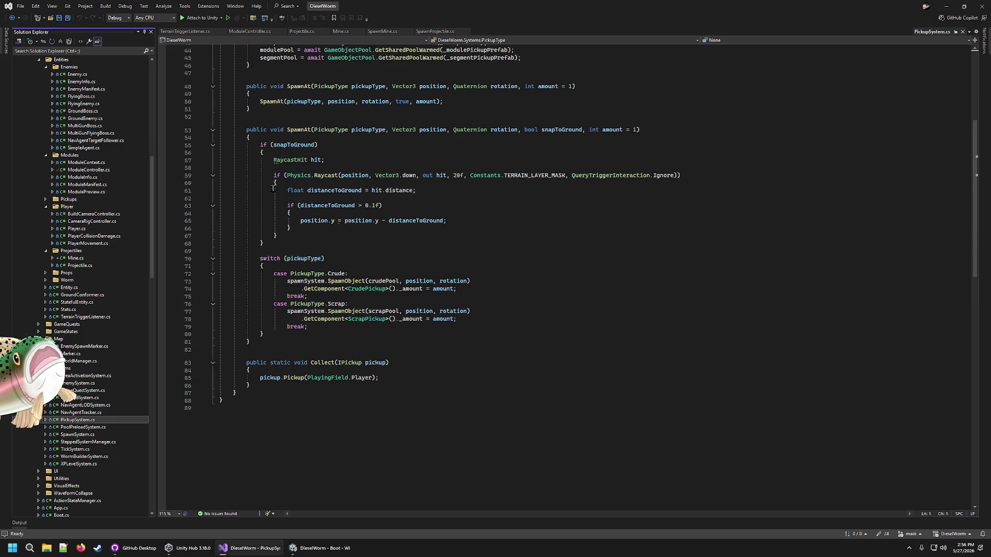
Step: Copy SpawnAt's ground raycast block into the landing branch of Mine.cs's OnTriggerEnter
{"action": "left_click_drag", "start_coordinate": [267, 162], "coordinate": [324, 237]}
{"action": "key", "text": "ctrl+c"}
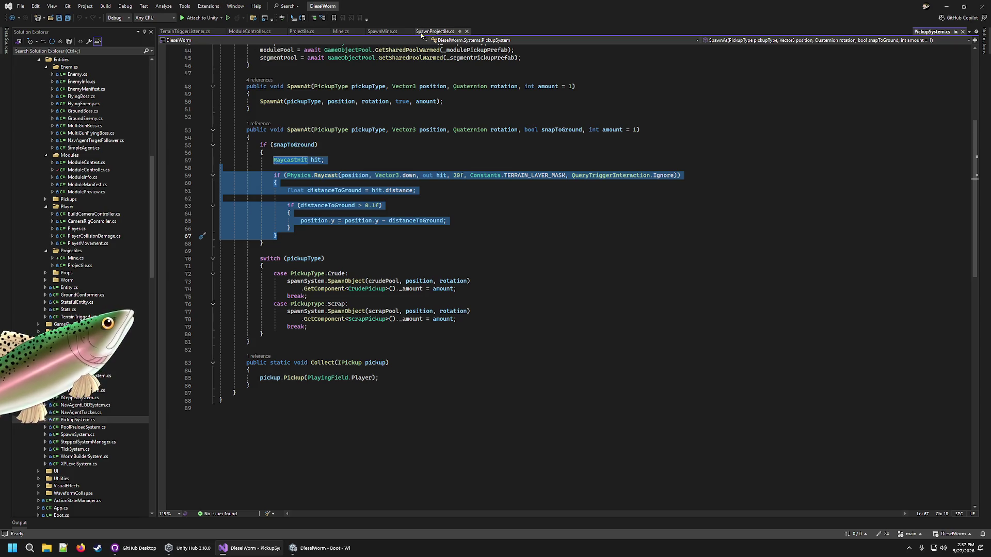
{"action": "left_click", "coordinate": [382, 32]}
{"action": "scroll", "coordinate": [343, 194], "scroll_direction": "down", "scroll_amount": 8}
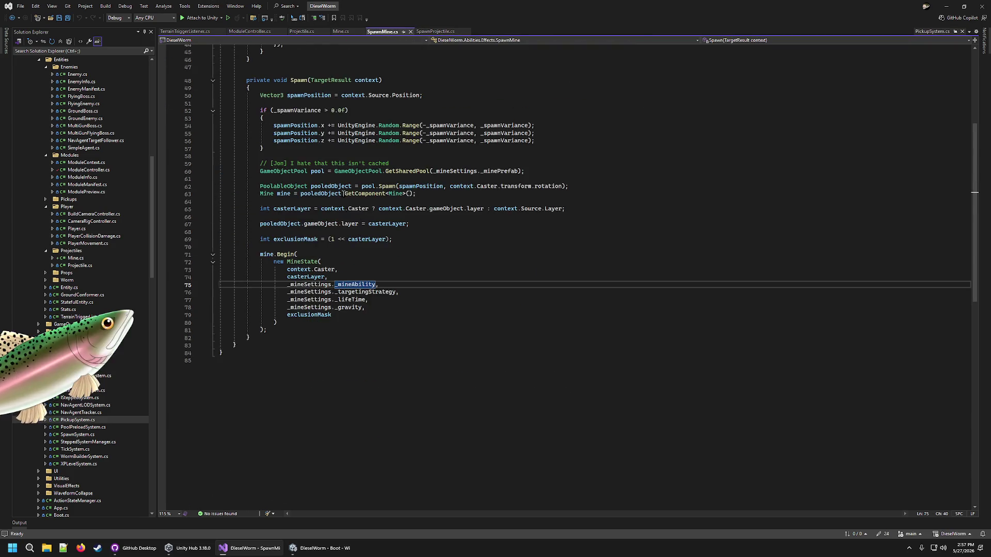
{"action": "left_click", "coordinate": [340, 31]}
{"action": "scroll", "coordinate": [451, 169], "scroll_direction": "down", "scroll_amount": 8}
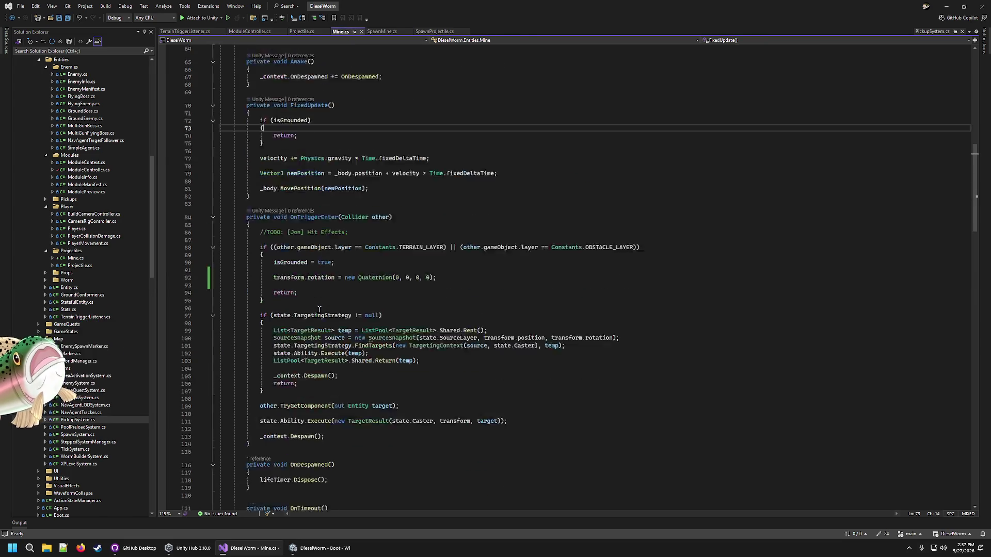
{"action": "left_click", "coordinate": [451, 169]}
{"action": "key", "text": "ctrl+v"}
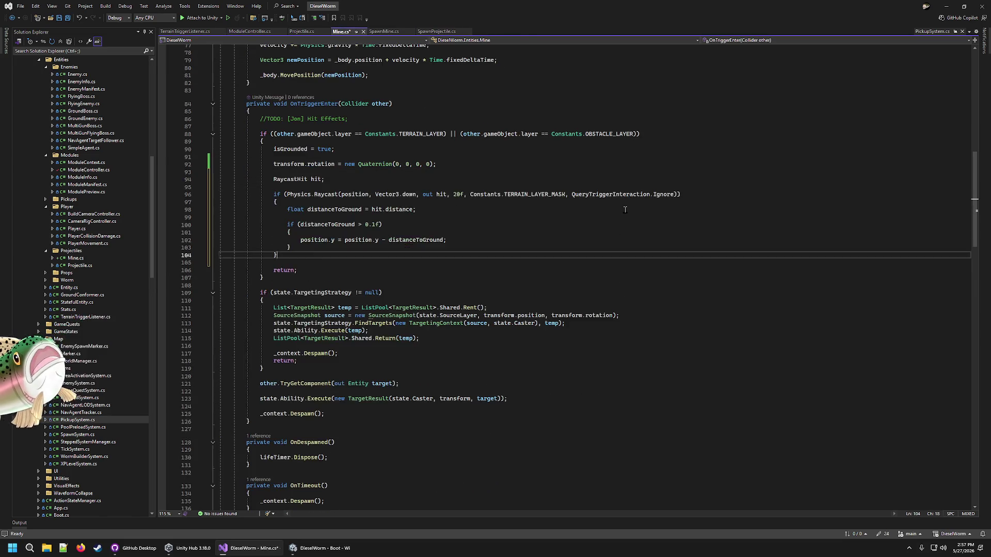
Step: Declare a Vector3 position set to transform.position above the pasted raycast and save
{"action": "left_click", "coordinate": [349, 194]}
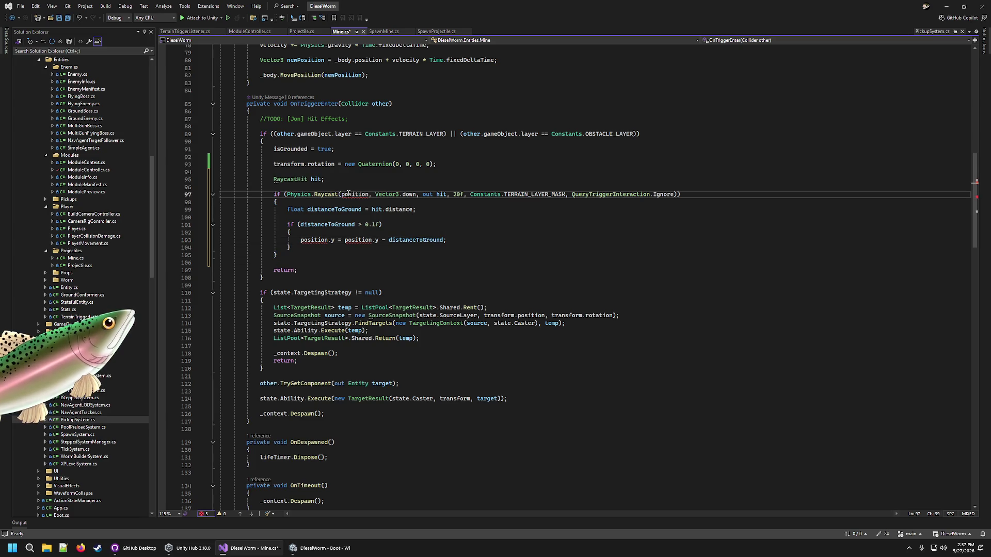
{"action": "key", "text": "Up"}
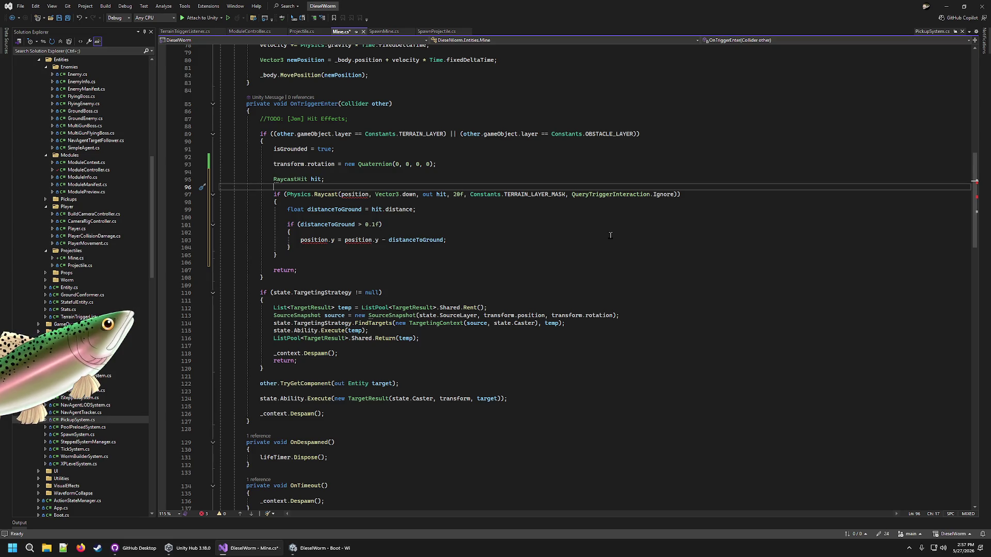
{"action": "key", "text": "Return"}
{"action": "key", "text": "Return"}
{"action": "key", "text": "Up"}
{"action": "type", "text": "vEC"}
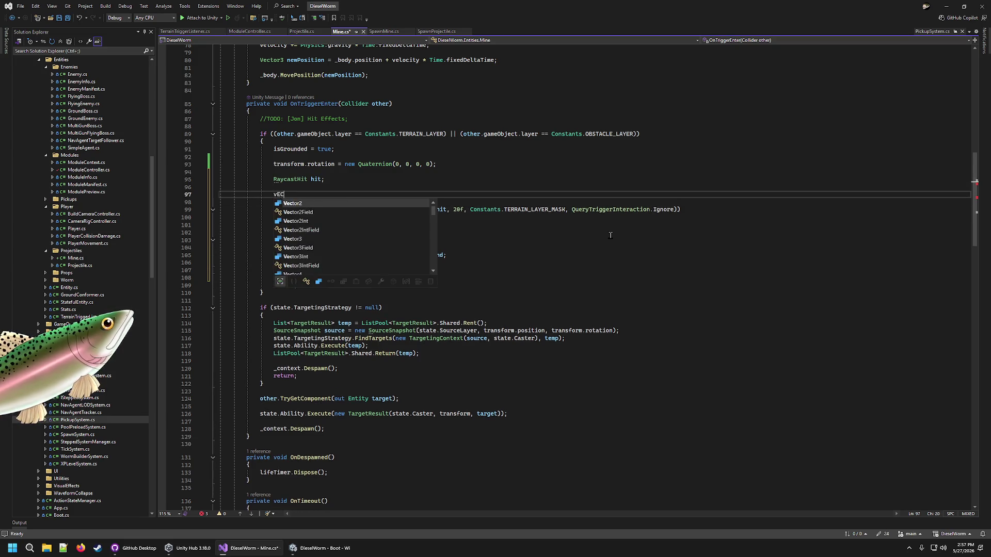
{"action": "type", "text": "Vector3 posit"}
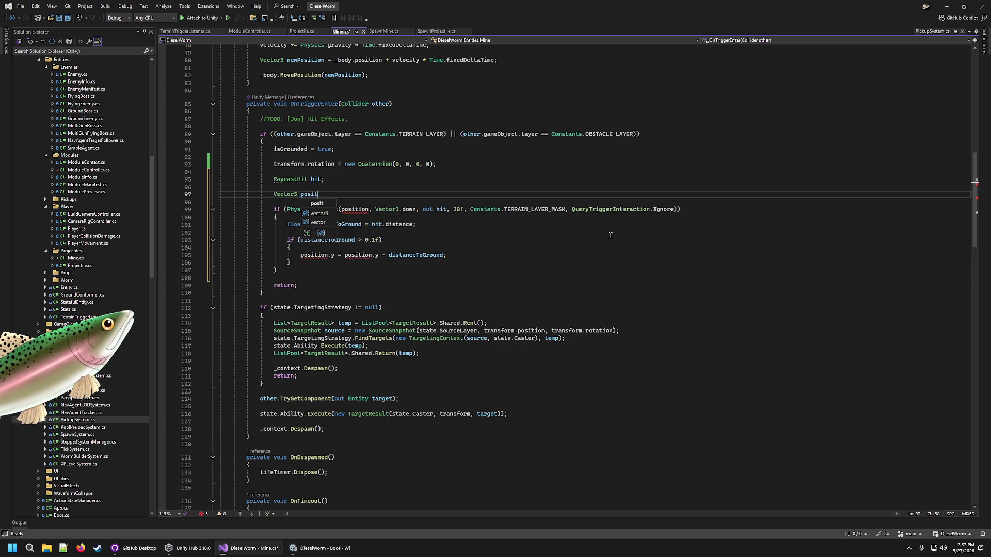
{"action": "type", "text": "ion ="}
{"action": "key", "text": "Tab"}
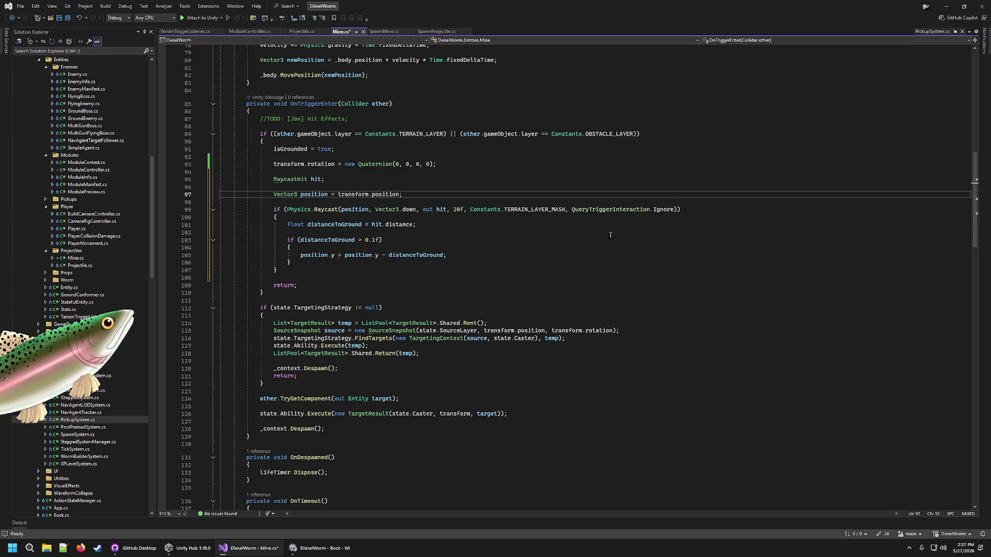
{"action": "key", "text": "ctrl+s"}
Step: Add 'transform.position = position;' after the raycast block and save Mine.cs
{"action": "left_click", "coordinate": [322, 277]}
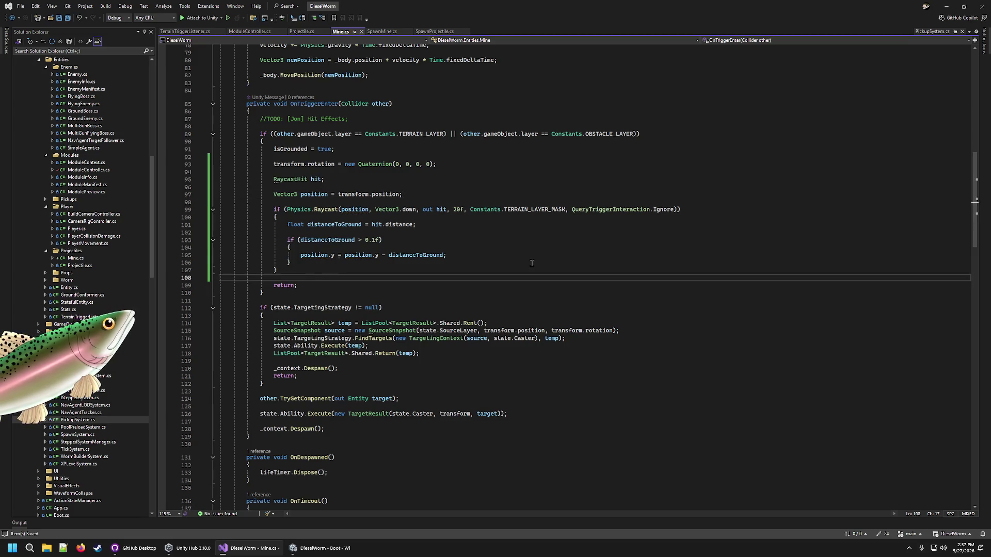
{"action": "key", "text": "Return"}
{"action": "type", "text": "t"}
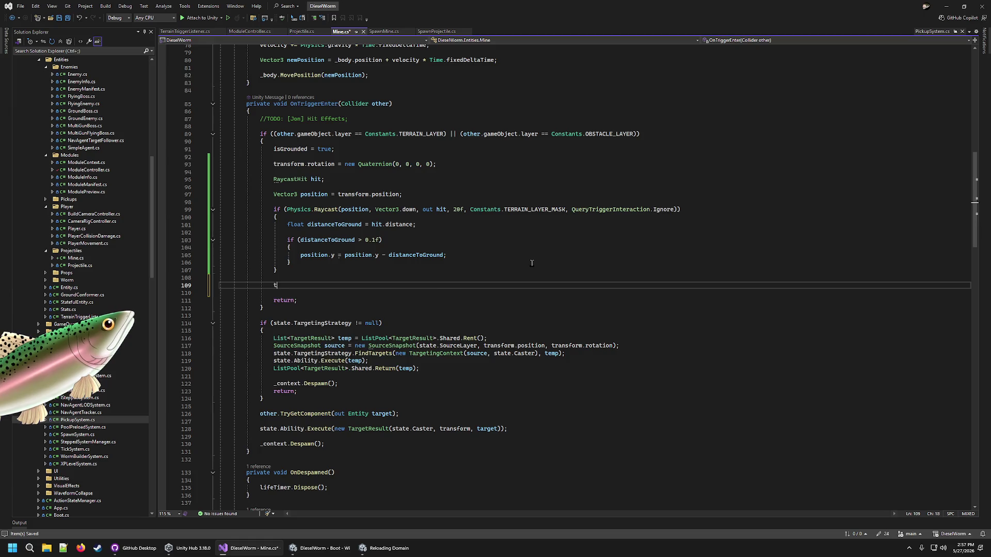
{"action": "type", "text": "ransform.position = position;"}
{"action": "key", "text": "ctrl+s"}
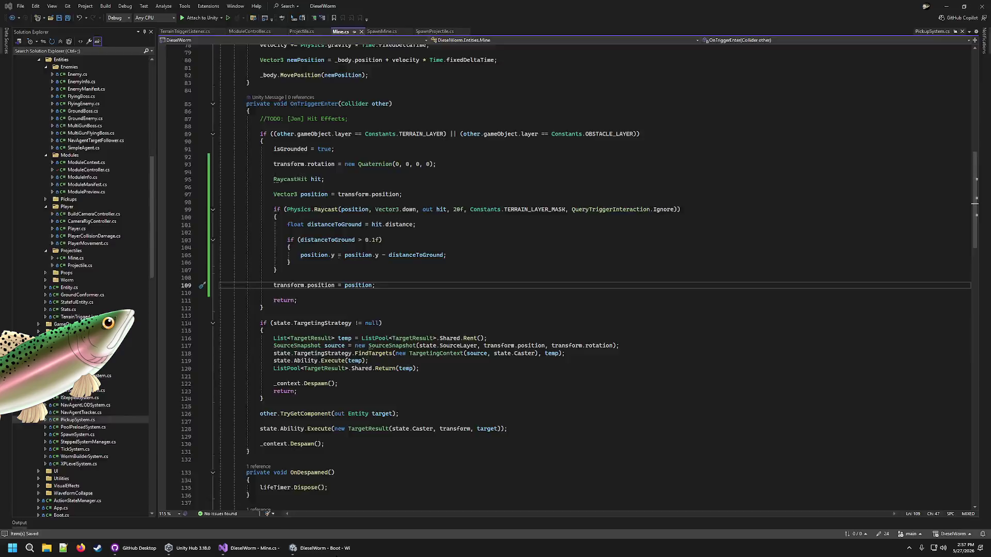
{"action": "left_click", "coordinate": [336, 551]}
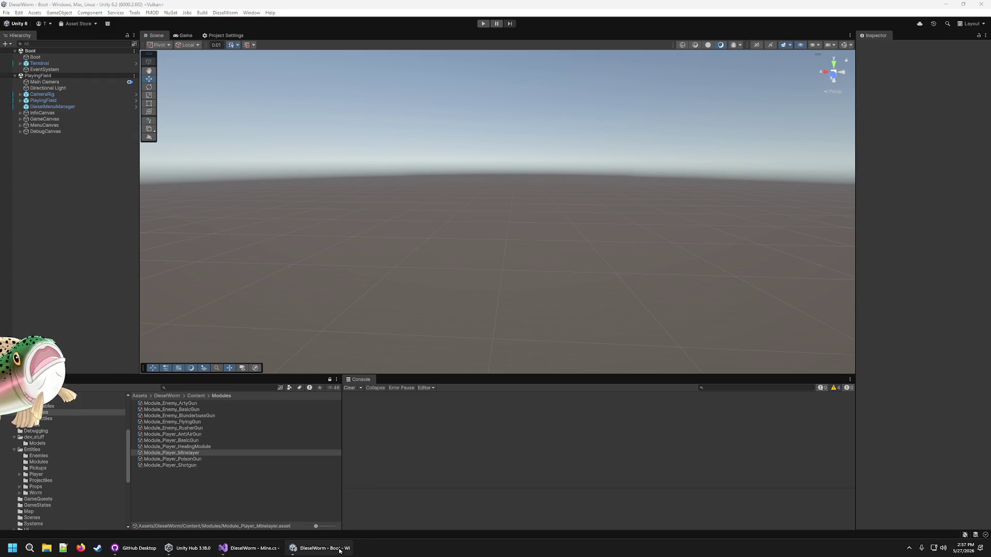
Step: Start Play mode and add crude six times through the in-game debug menu
{"action": "mouse_move", "coordinate": [340, 549]}
{"action": "left_click", "coordinate": [482, 23]}
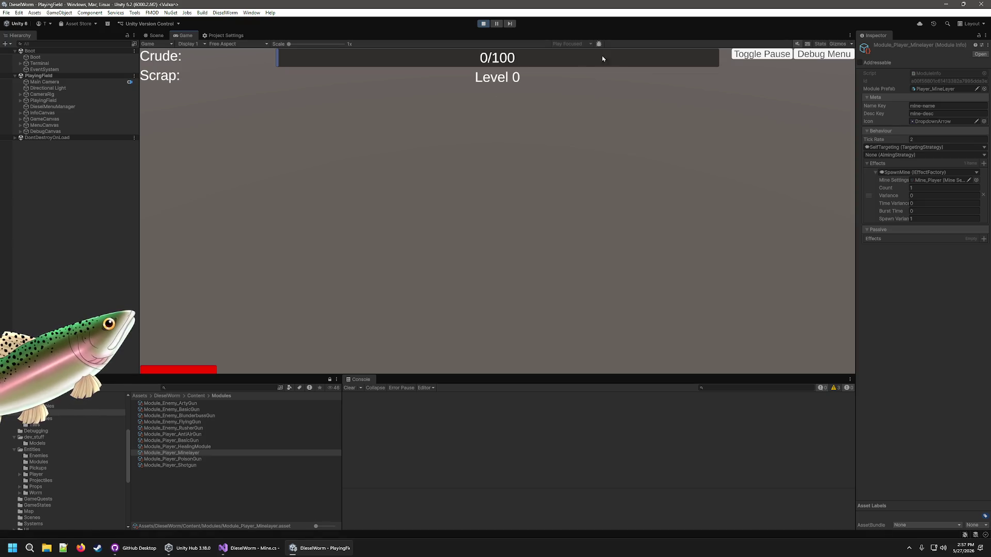
{"action": "key", "text": "grave"}
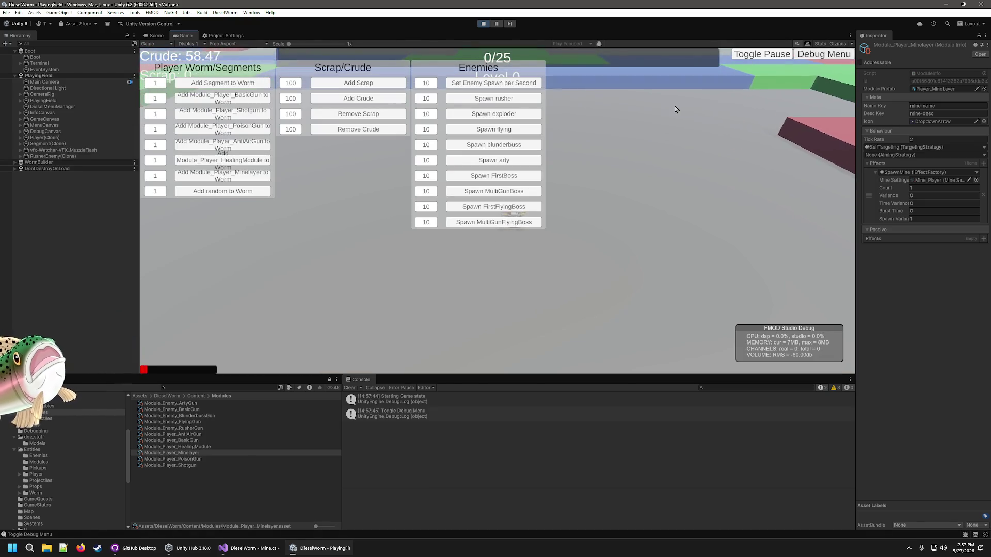
{"action": "left_click", "coordinate": [380, 98]}
{"action": "left_click", "coordinate": [380, 99]}
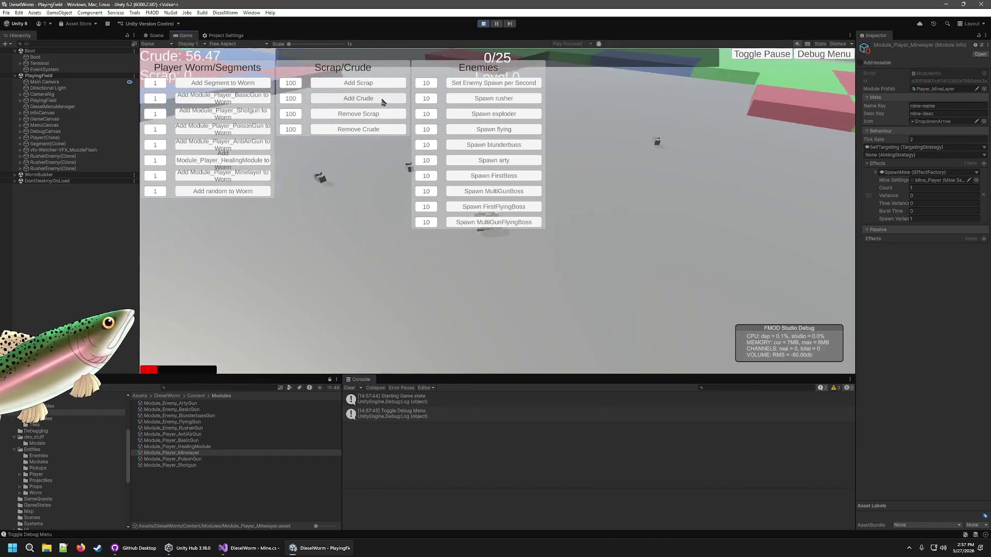
{"action": "left_click", "coordinate": [382, 102]}
{"action": "left_click", "coordinate": [383, 100]}
{"action": "left_click", "coordinate": [383, 100]}
{"action": "left_click", "coordinate": [383, 100]}
{"action": "left_click", "coordinate": [382, 100]}
{"action": "left_click", "coordinate": [382, 100]}
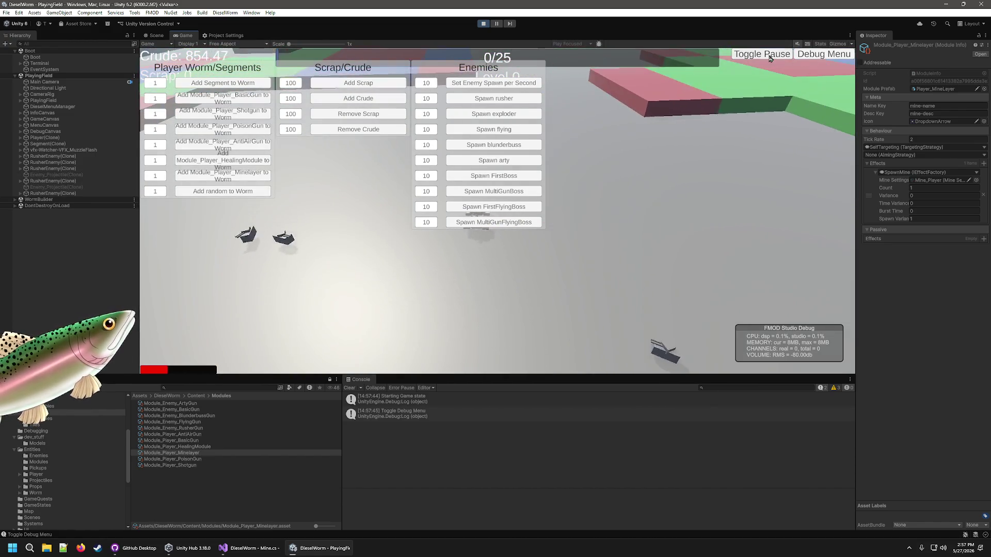
Step: Add 30 Minelayer segments to the worm, play-test the mines, then stop Play mode
{"action": "left_click", "coordinate": [160, 178]}
{"action": "type", "text": "30"}
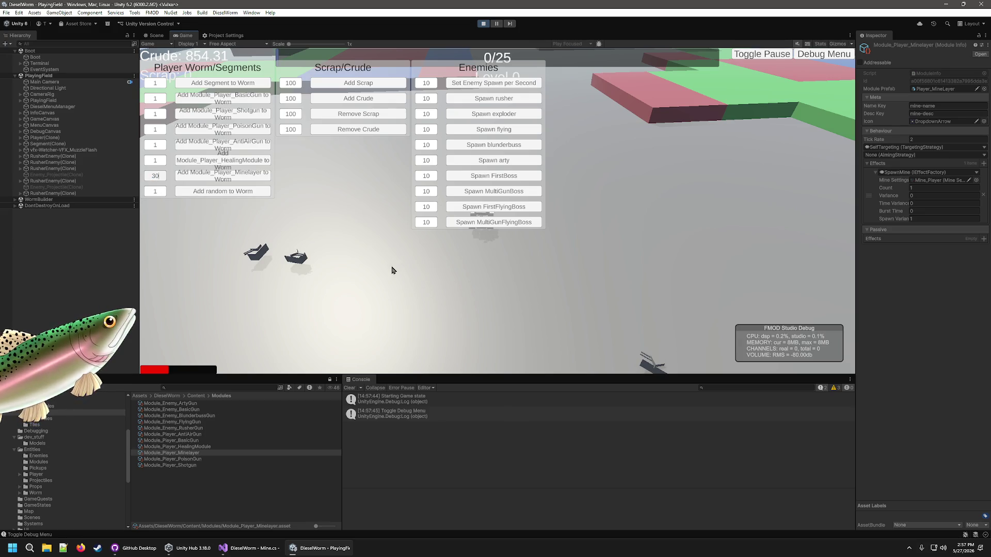
{"action": "key", "text": "Return"}
{"action": "left_click", "coordinate": [762, 54]}
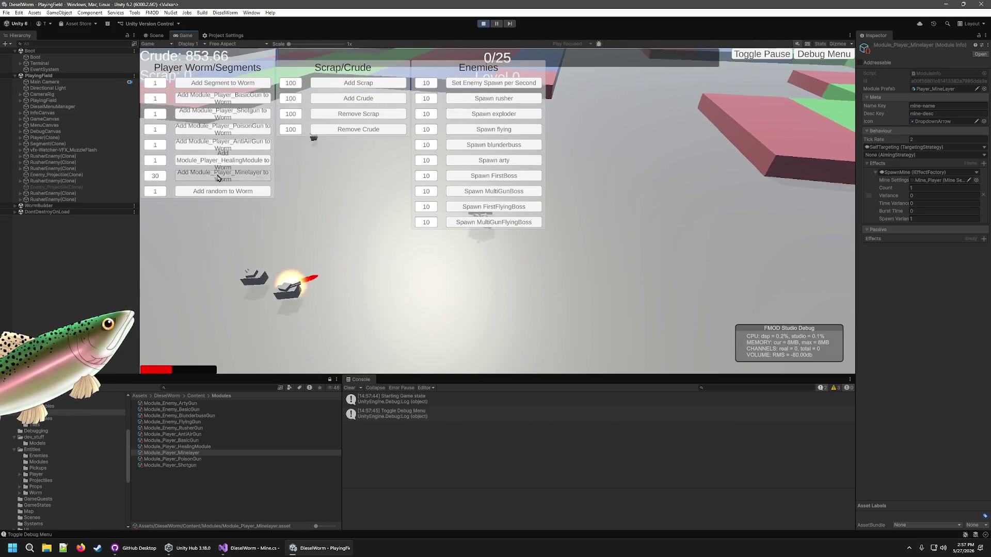
{"action": "left_click", "coordinate": [824, 54]}
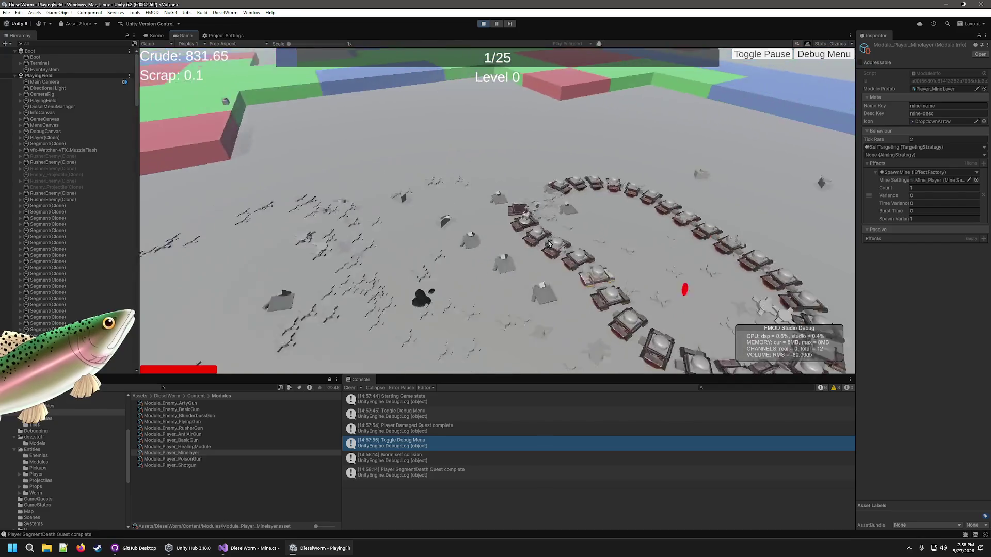
{"action": "key", "text": "ctrl+p"}
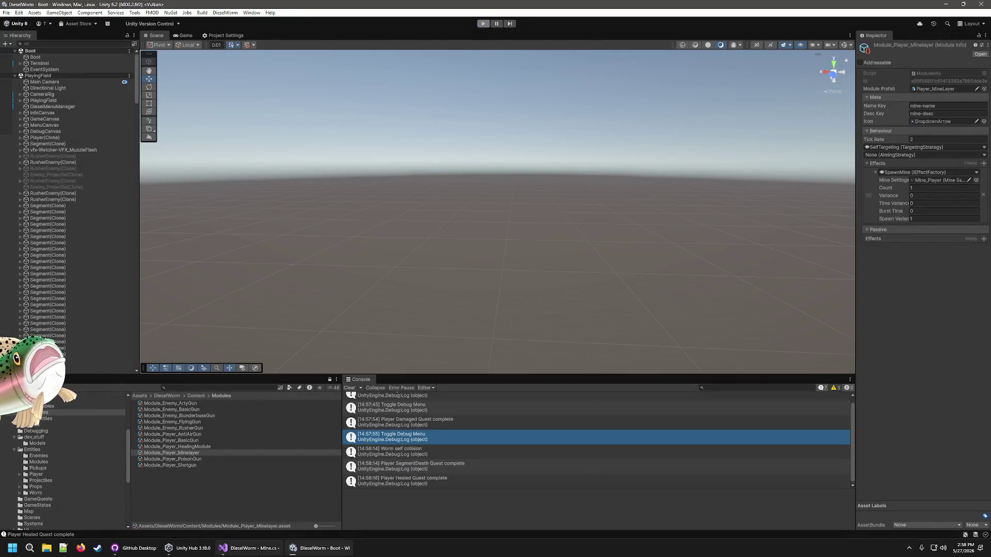
{"action": "left_click", "coordinate": [276, 547]}
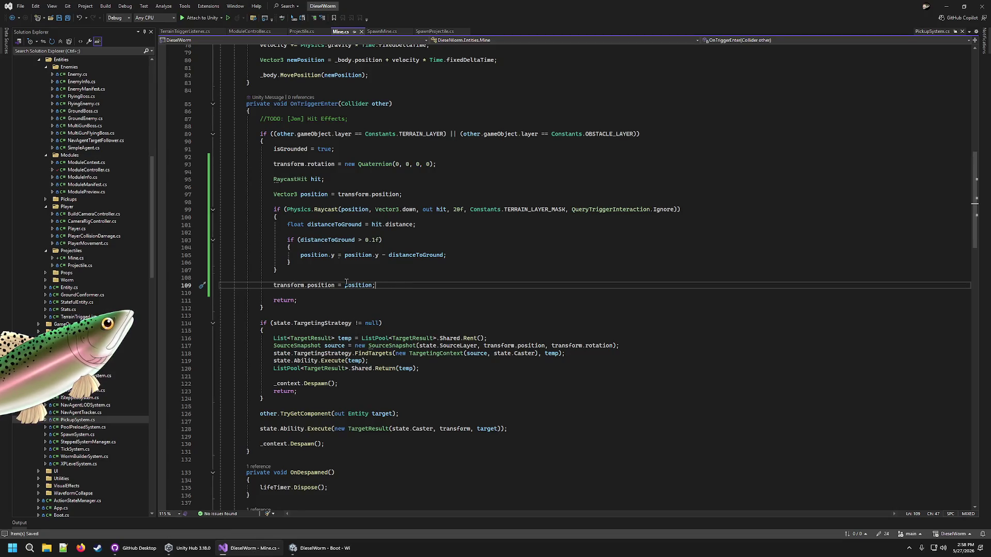
Step: Delete the RaycastHit-to-transform.position snapping block from OnTriggerEnter's terrain branch
{"action": "mouse_move", "coordinate": [384, 285]}
{"action": "left_mouse_down"}
{"action": "mouse_move", "coordinate": [408, 176]}
{"action": "mouse_move", "coordinate": [483, 163]}
{"action": "left_mouse_up"}
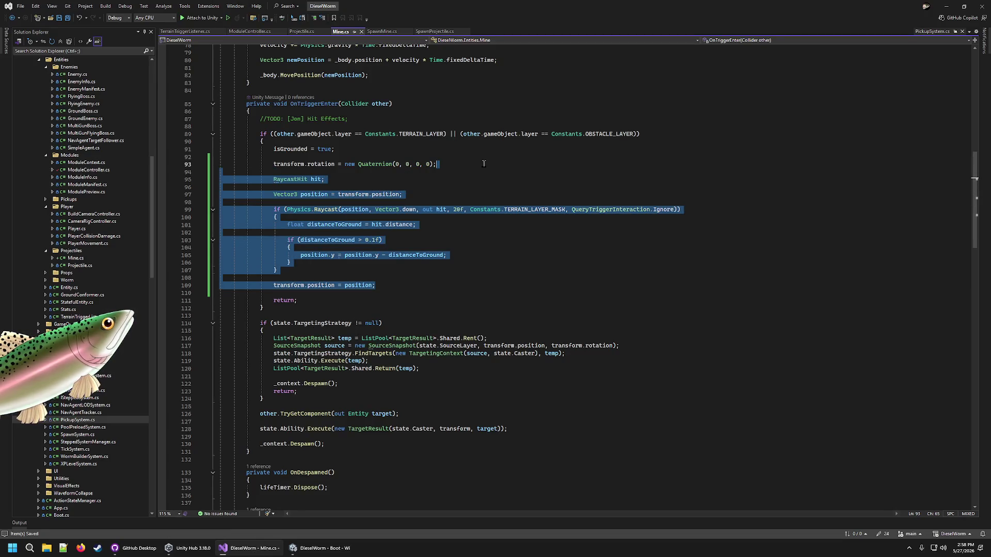
{"action": "key", "text": "Delete"}
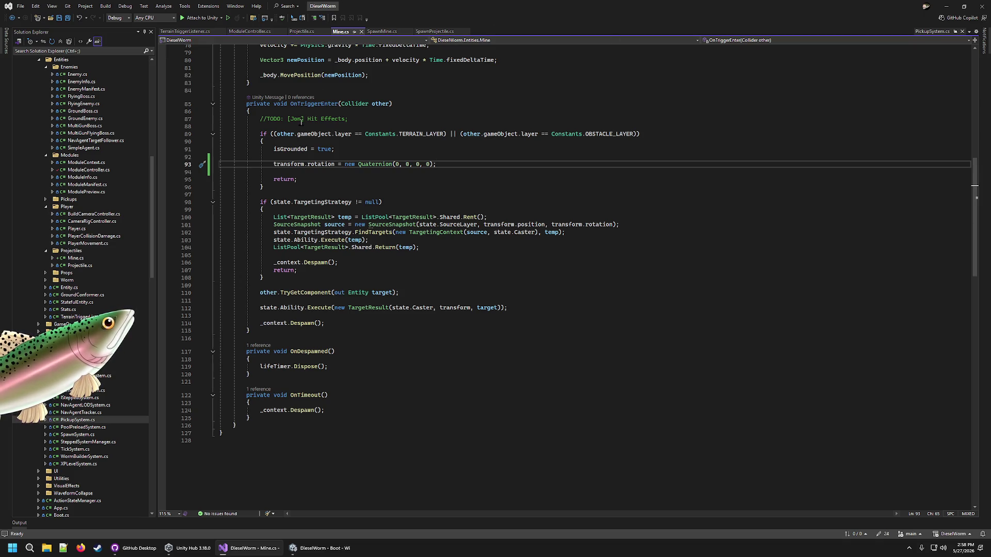
{"action": "left_click", "coordinate": [378, 111]}
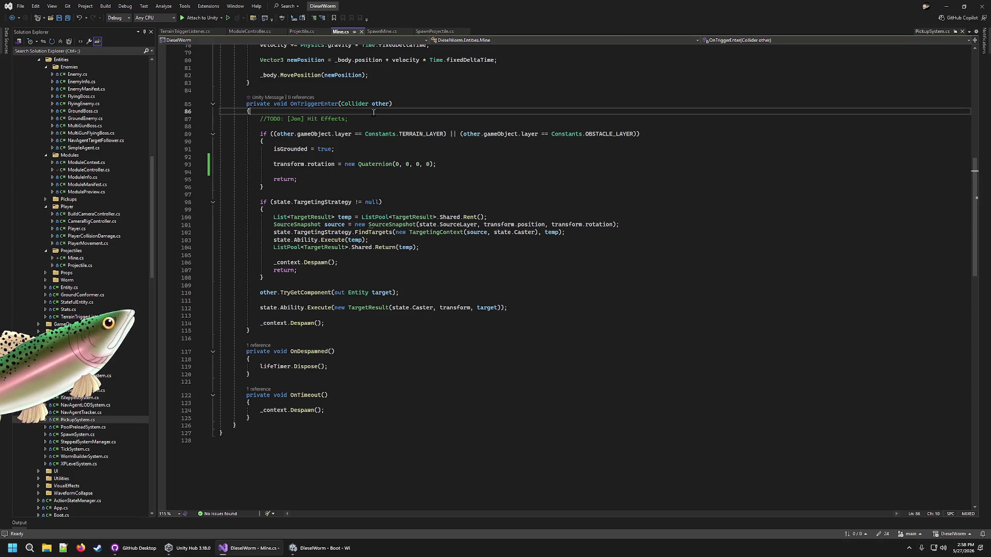
Step: Start an 'if (other.gameObject.layer' check on a new line after the TODO comment
{"action": "left_click", "coordinate": [367, 118]}
{"action": "key", "text": "Return"}
{"action": "key", "text": "Return"}
{"action": "type", "text": "if (oty"}
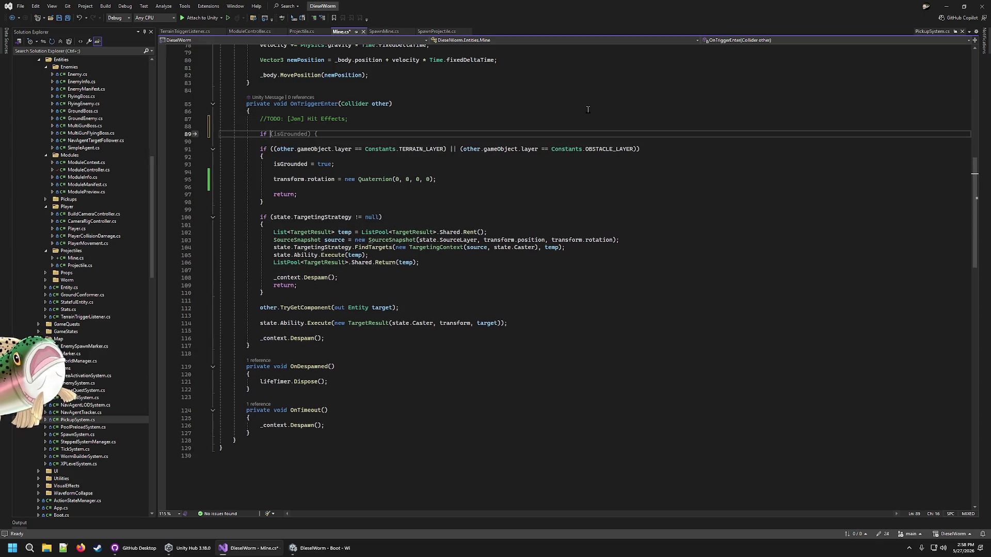
{"action": "key", "text": "BackSpace"}
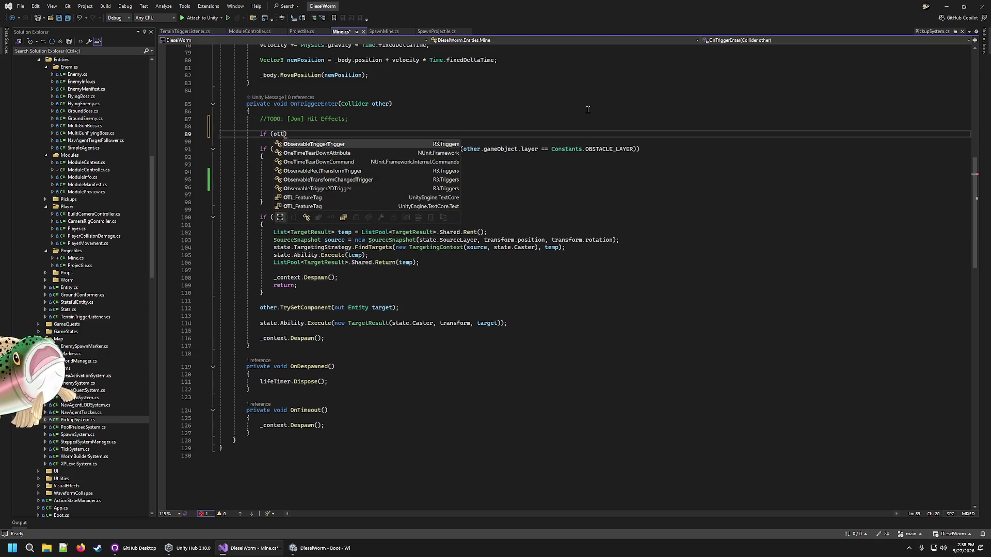
{"action": "type", "text": "her"}
{"action": "type", "text": ".gameObject."}
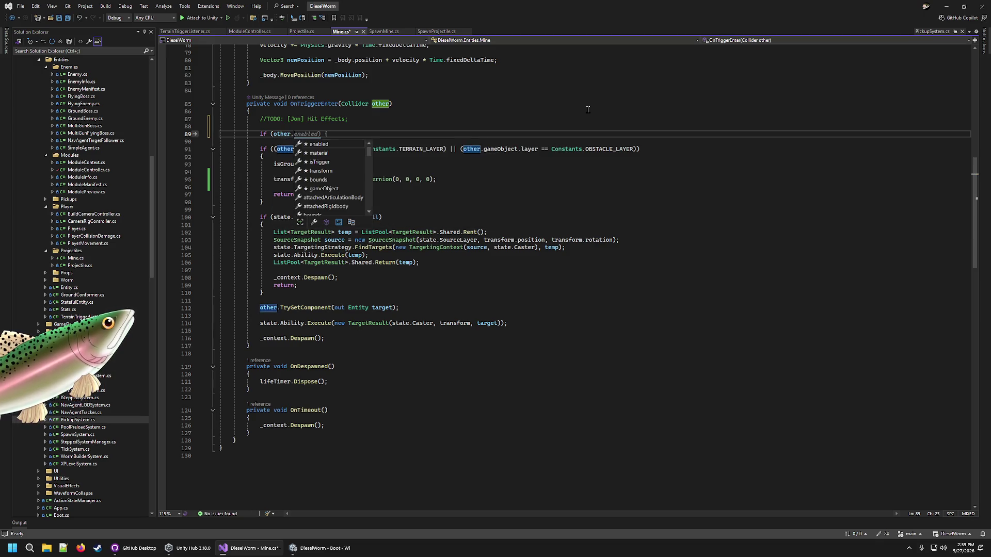
{"action": "type", "text": "layer"}
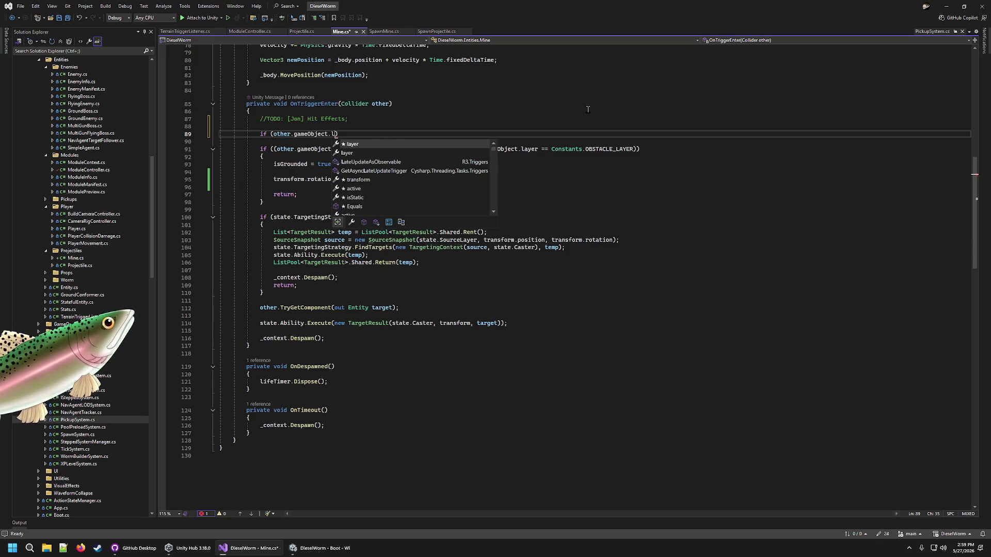
{"action": "key", "text": "Escape"}
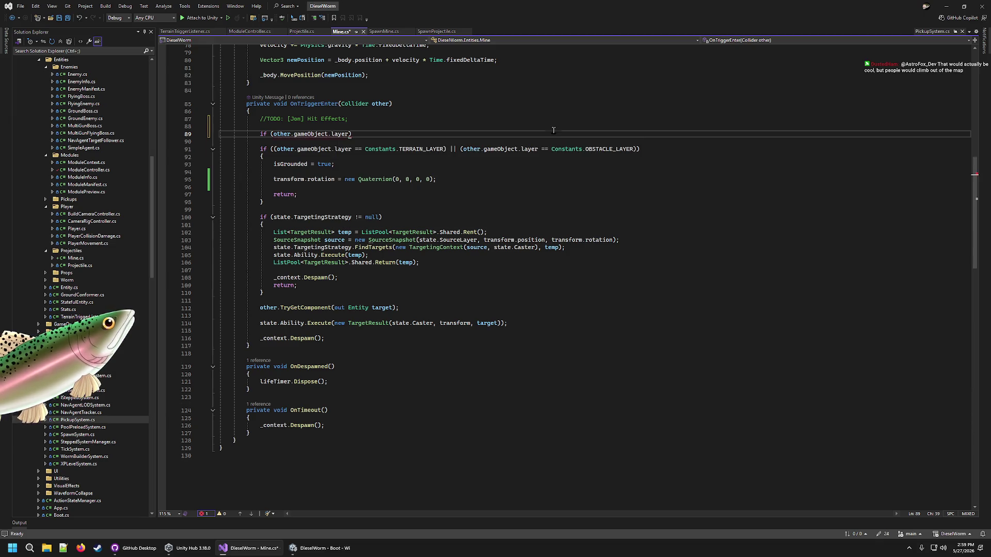
{"action": "scroll", "coordinate": [506, 241], "scroll_direction": "up", "scroll_amount": 20}
{"action": "scroll", "coordinate": [506, 241], "scroll_direction": "up", "scroll_amount": 3}
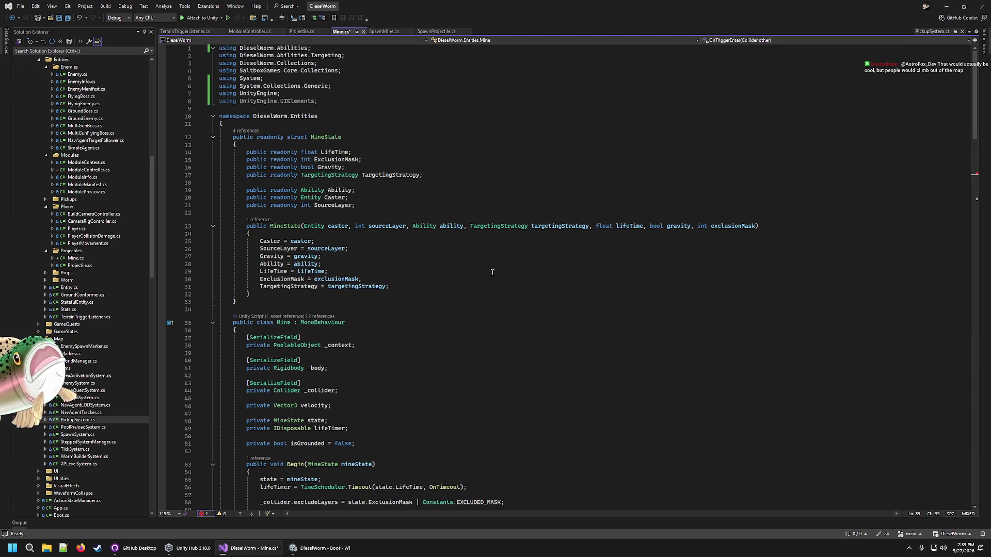
{"action": "scroll", "coordinate": [485, 281], "scroll_direction": "down", "scroll_amount": 7}
{"action": "scroll", "coordinate": [469, 301], "scroll_direction": "up", "scroll_amount": 7}
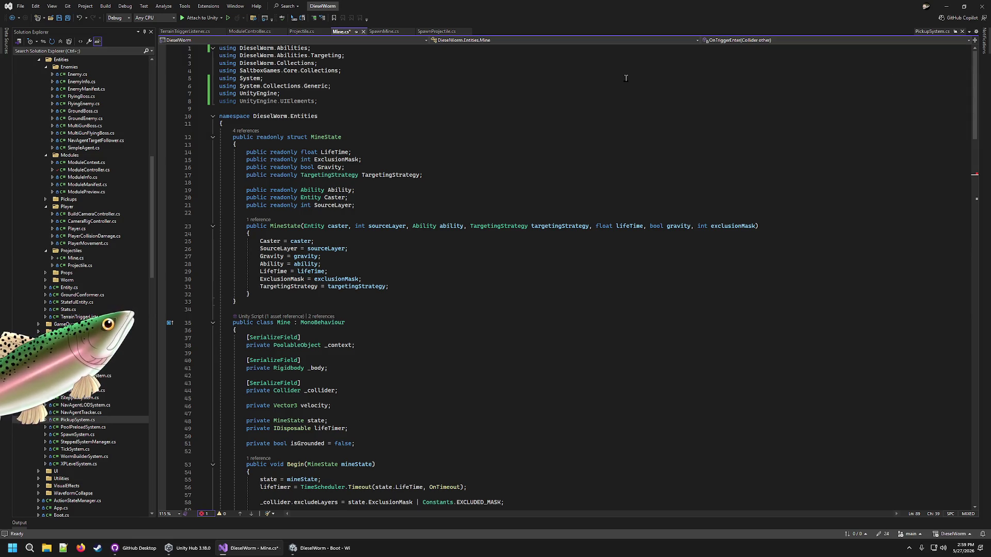
{"action": "scroll", "coordinate": [316, 418], "scroll_direction": "down", "scroll_amount": 8}
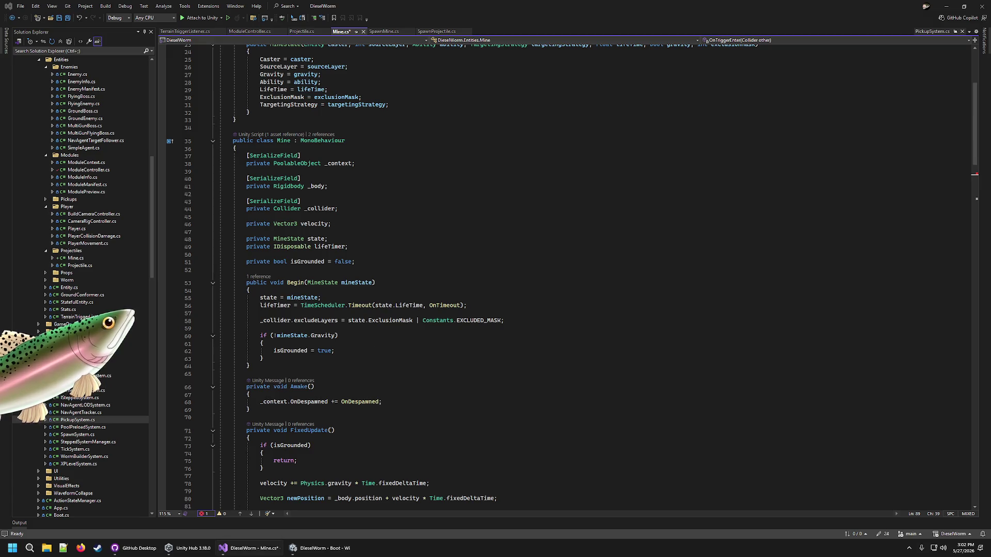
{"action": "left_click", "coordinate": [334, 552]}
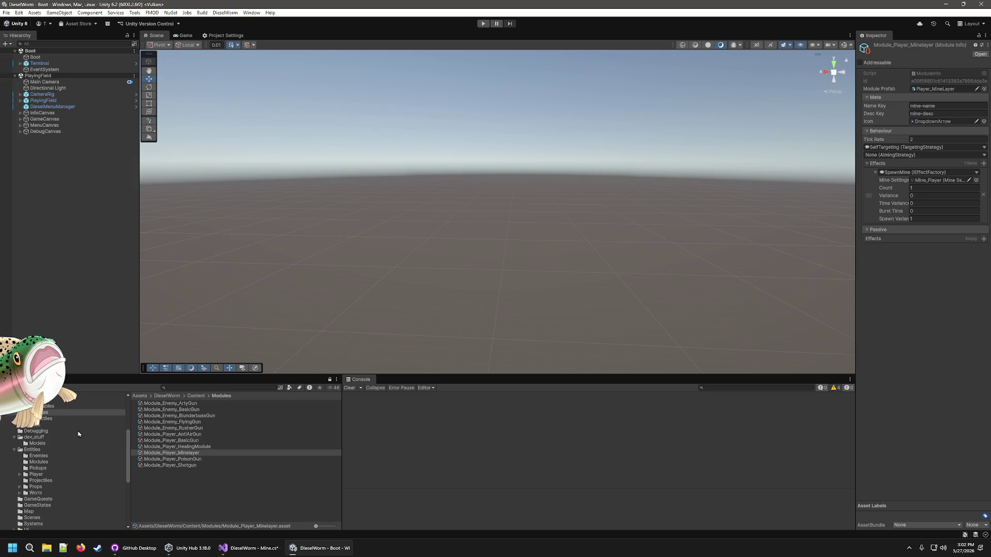
{"action": "left_click", "coordinate": [174, 440]}
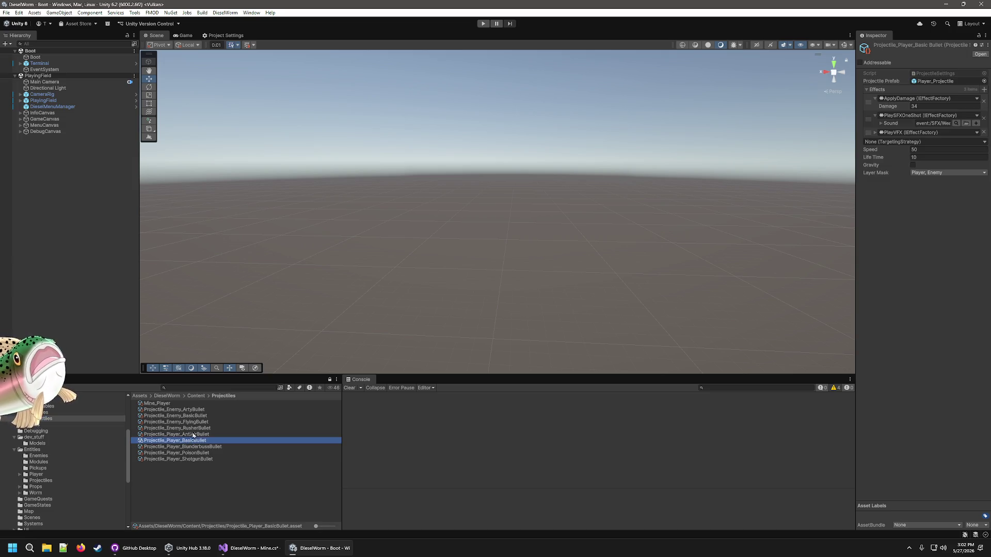
{"action": "left_click", "coordinate": [178, 404]}
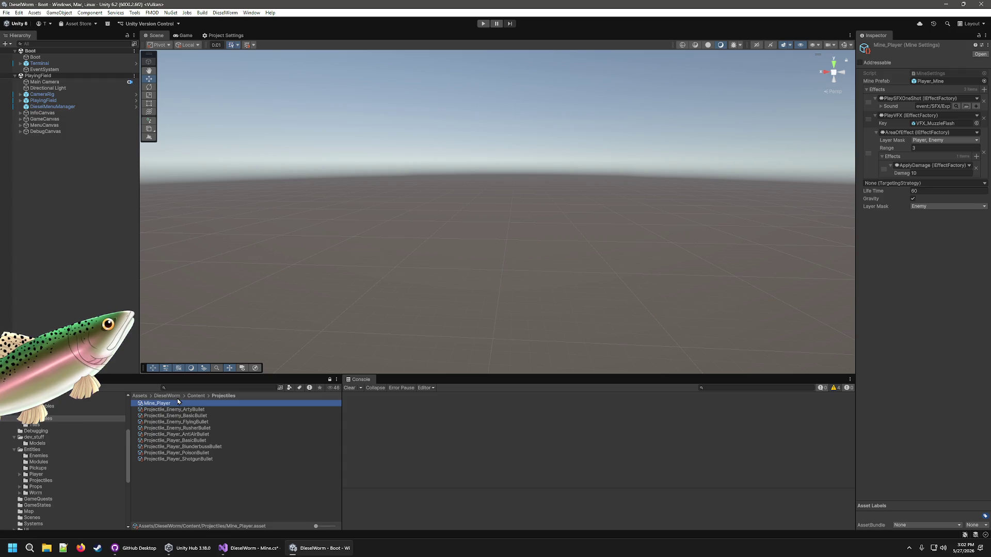
{"action": "left_click", "coordinate": [195, 417]}
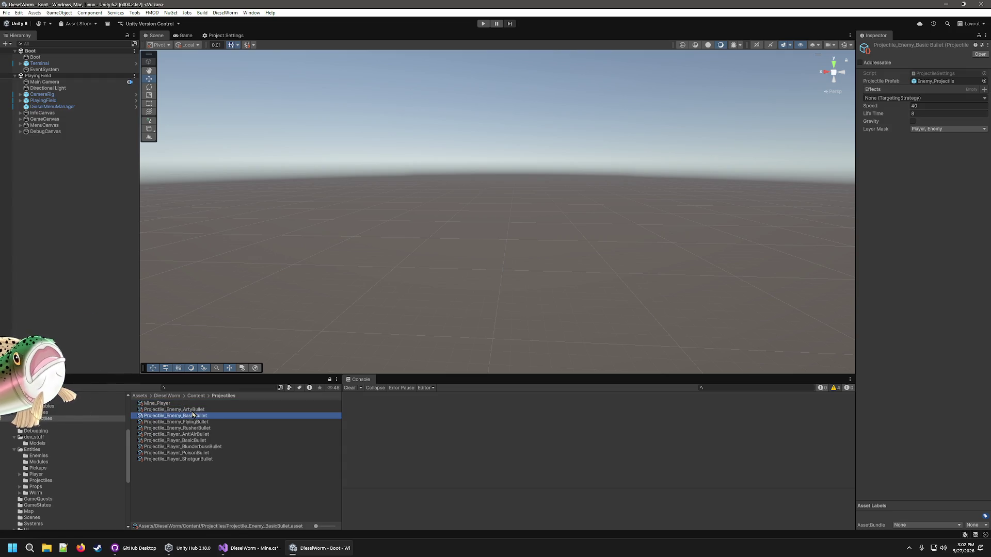
{"action": "left_click", "coordinate": [192, 405]}
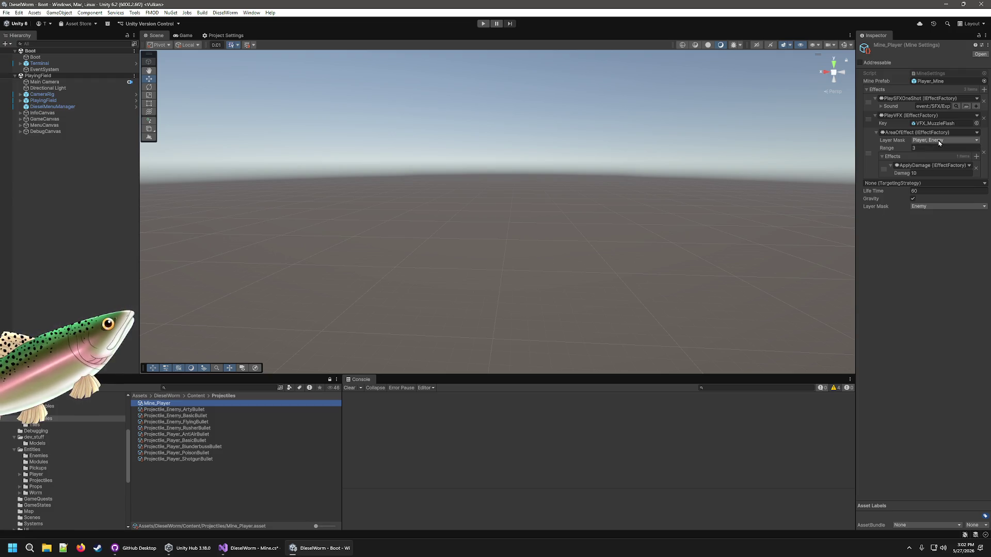
{"action": "left_click", "coordinate": [938, 363]}
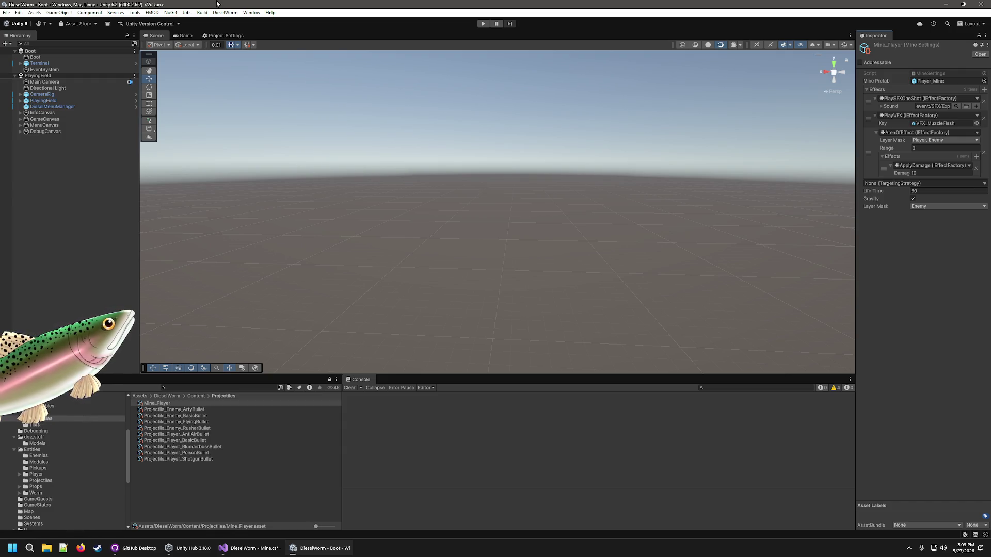
{"action": "left_click", "coordinate": [209, 36]}
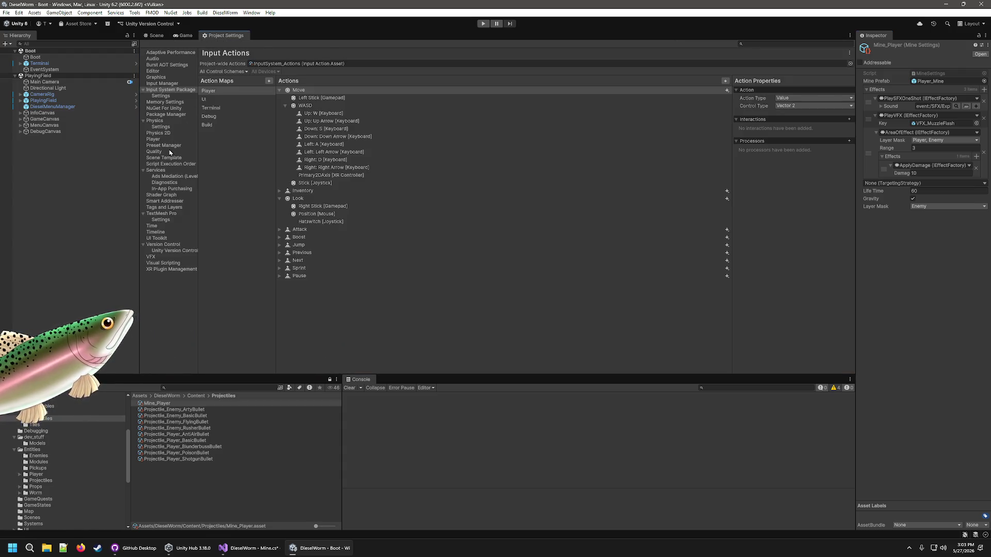
{"action": "left_click", "coordinate": [154, 140]}
{"action": "left_click", "coordinate": [156, 116]}
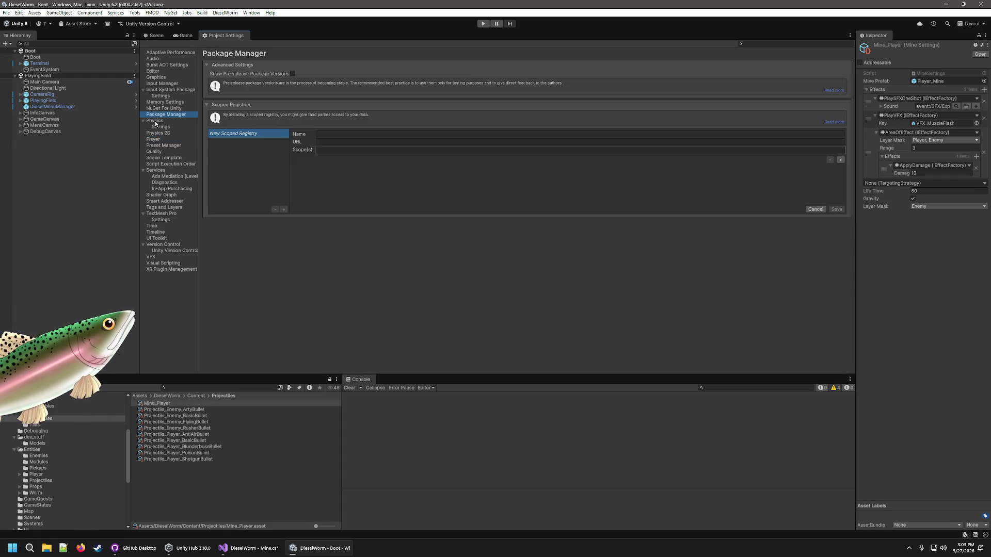
{"action": "left_click", "coordinate": [156, 121]}
{"action": "left_click", "coordinate": [163, 127]}
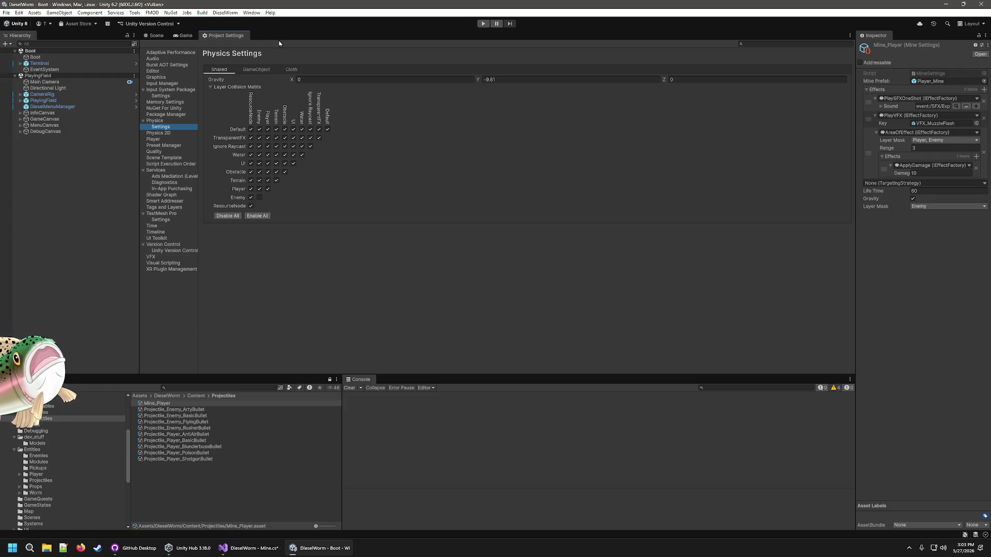
{"action": "left_click", "coordinate": [157, 37]}
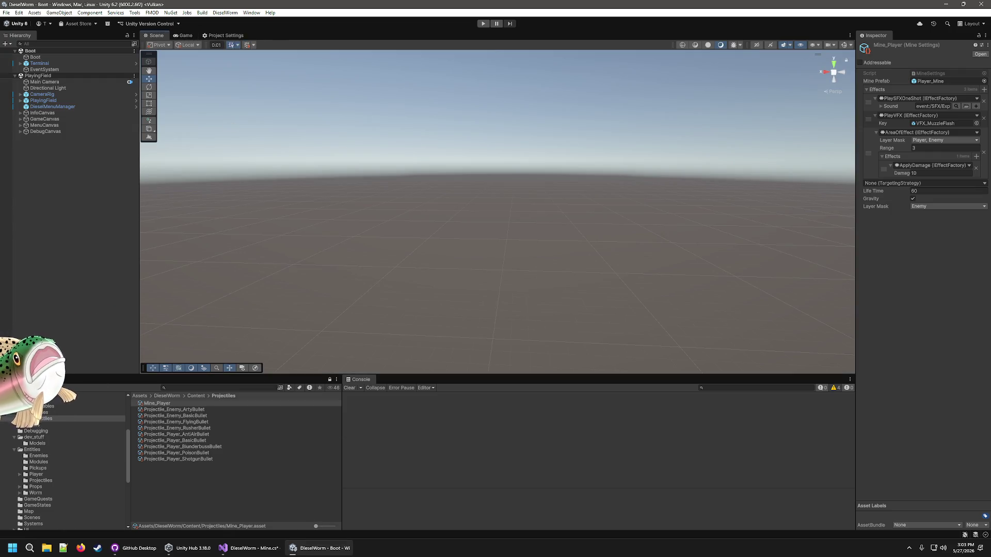
{"action": "left_click", "coordinate": [319, 548]}
{"action": "left_click", "coordinate": [488, 401]}
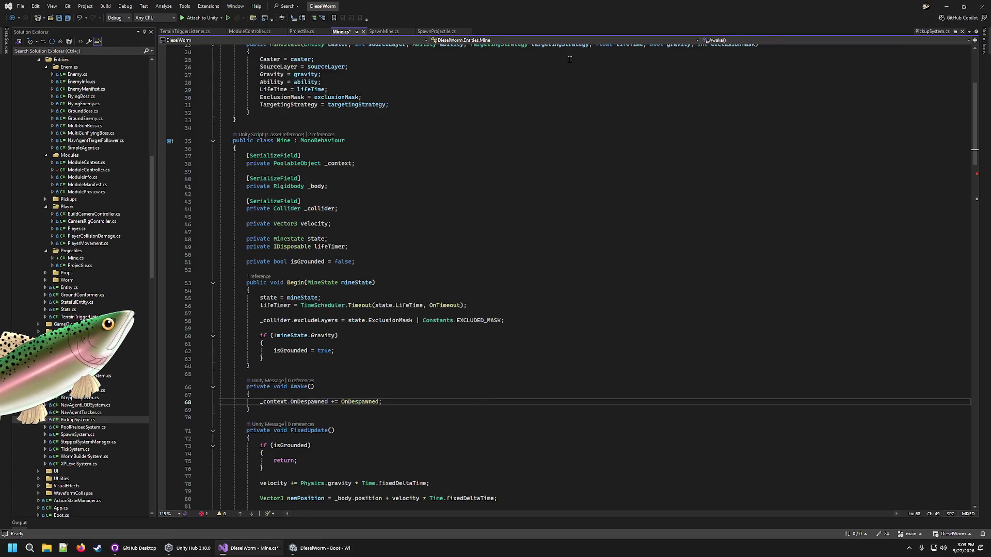
Step: Make the condition compare other.gameObject.layer == state.ExclusionMask
{"action": "scroll", "coordinate": [380, 243], "scroll_direction": "down", "scroll_amount": 15}
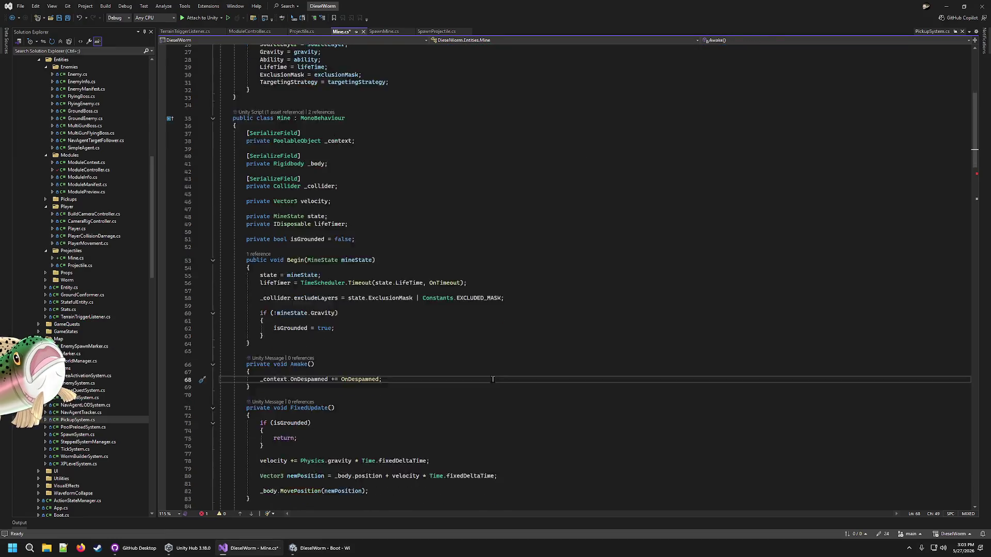
{"action": "left_click", "coordinate": [383, 186]}
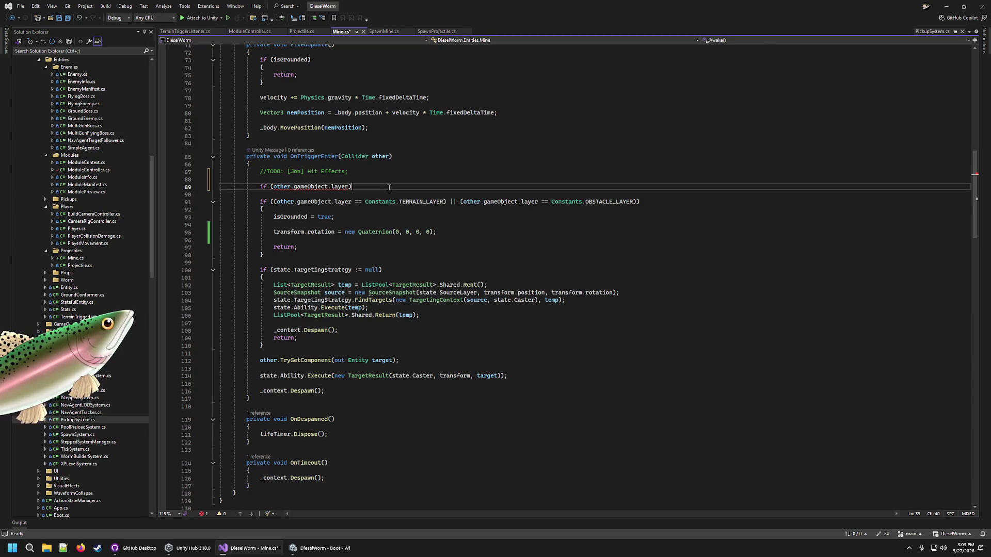
{"action": "key", "text": "Left"}
{"action": "type", "text": "="}
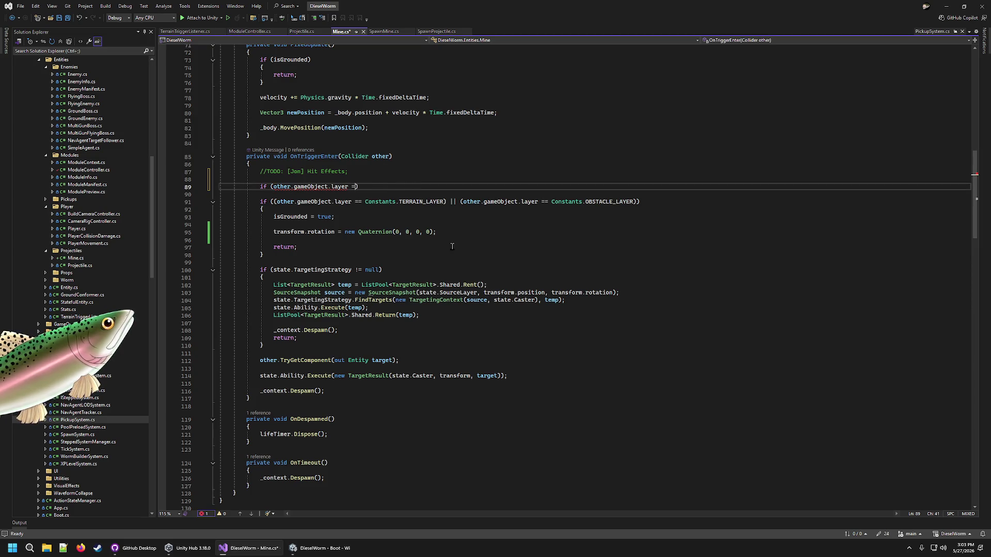
{"action": "scroll", "coordinate": [453, 227], "scroll_direction": "up", "scroll_amount": 6}
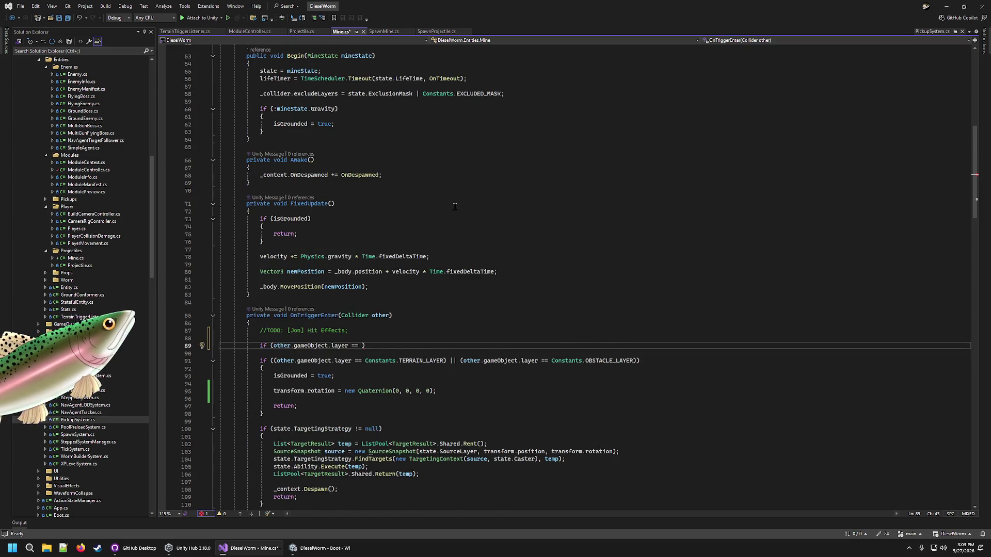
{"action": "scroll", "coordinate": [454, 206], "scroll_direction": "up", "scroll_amount": 4}
{"action": "scroll", "coordinate": [567, 266], "scroll_direction": "up", "scroll_amount": 7}
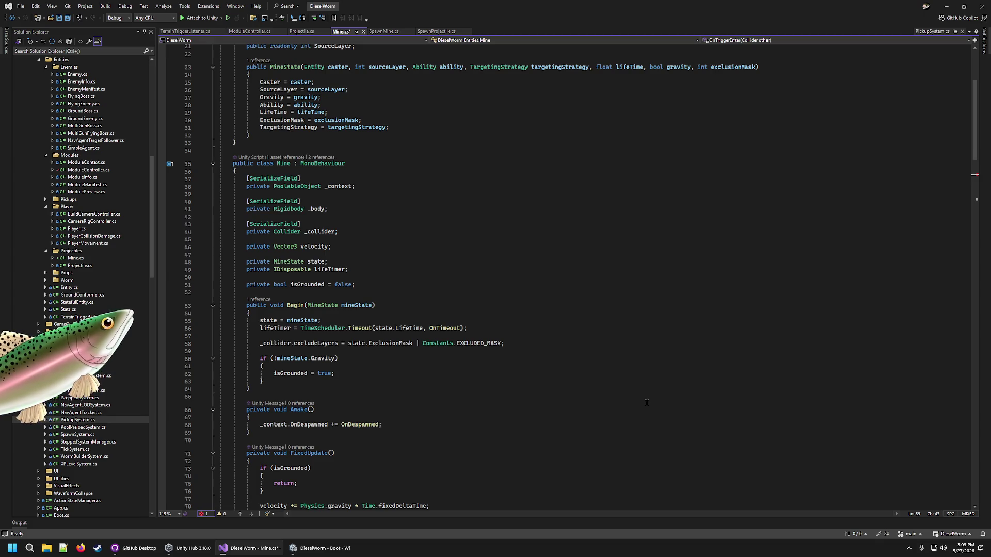
{"action": "type", "text": "state.c"}
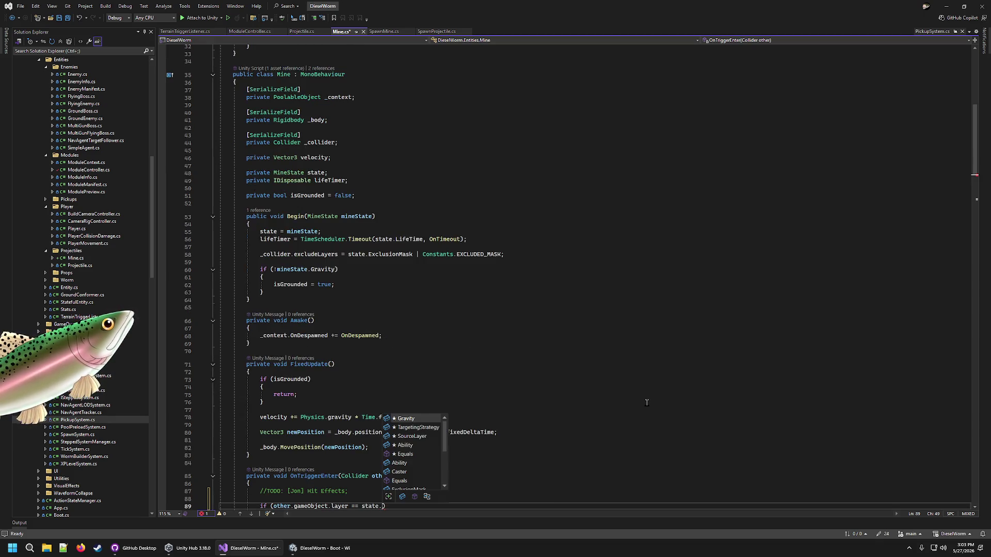
{"action": "key", "text": "BackSpace"}
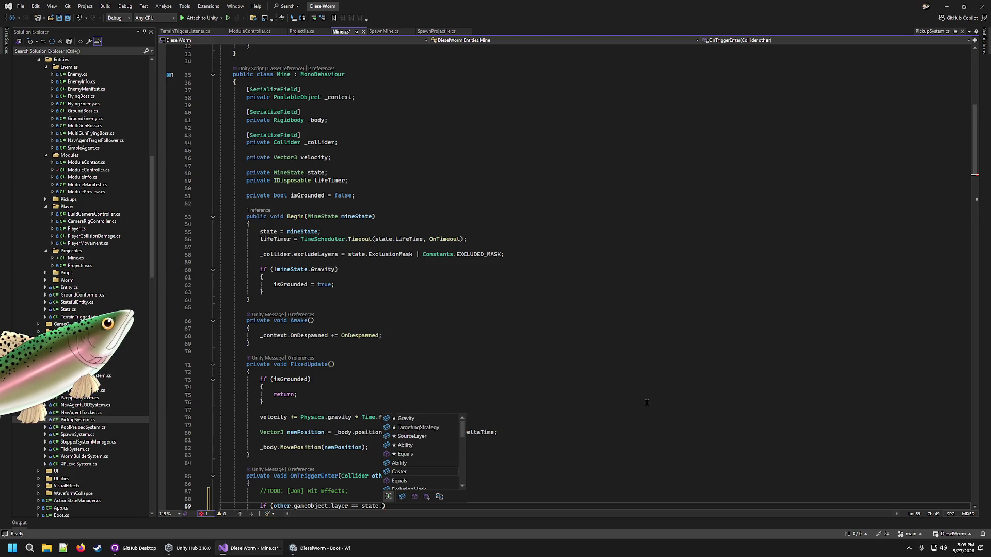
{"action": "type", "text": "ex"}
{"action": "key", "text": "Tab"}
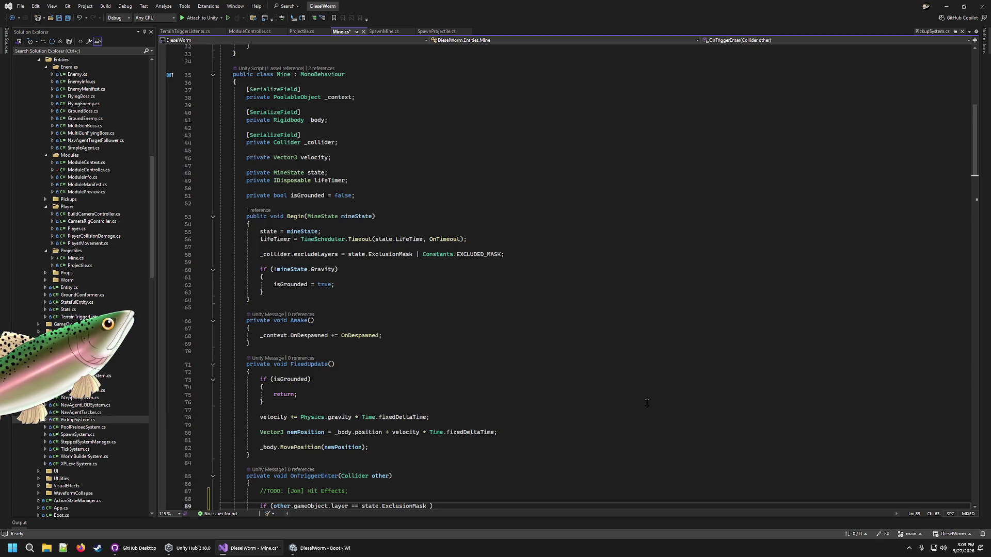
Step: OR in Constants.EXCLUDED_MASK, add a { return; } block, and save Mine.cs
{"action": "type", "text": "| Const"}
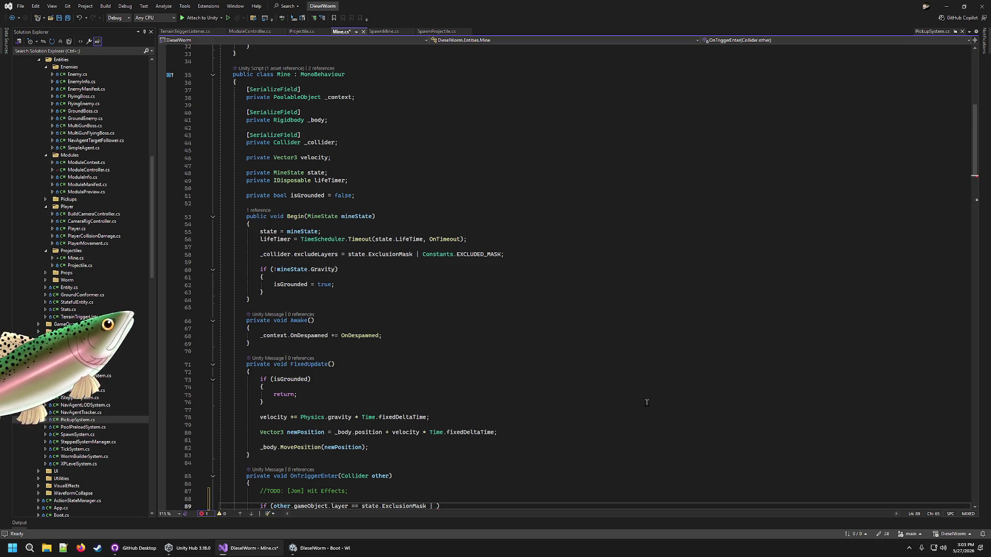
{"action": "key", "text": "Down"}
{"action": "key", "text": "Down"}
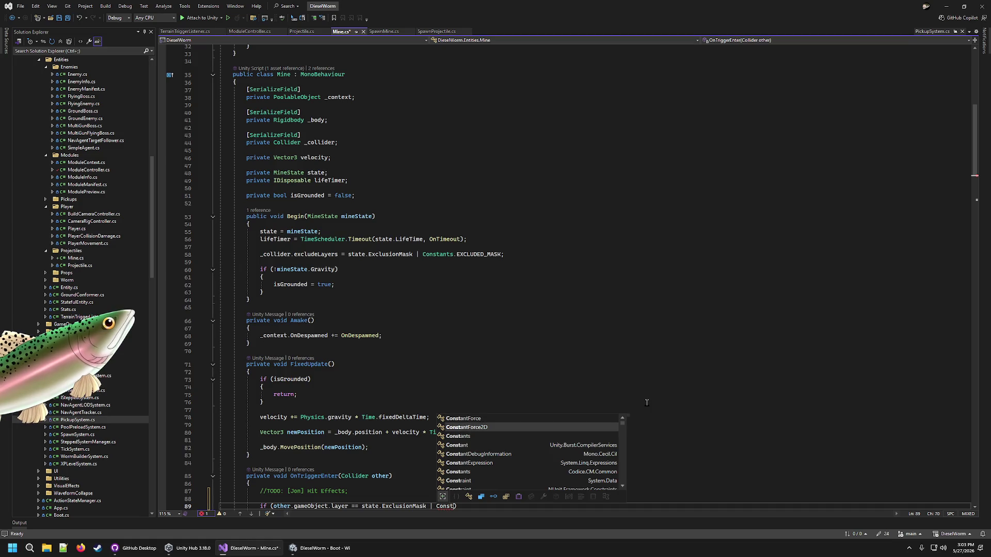
{"action": "type", "text": ".EX"}
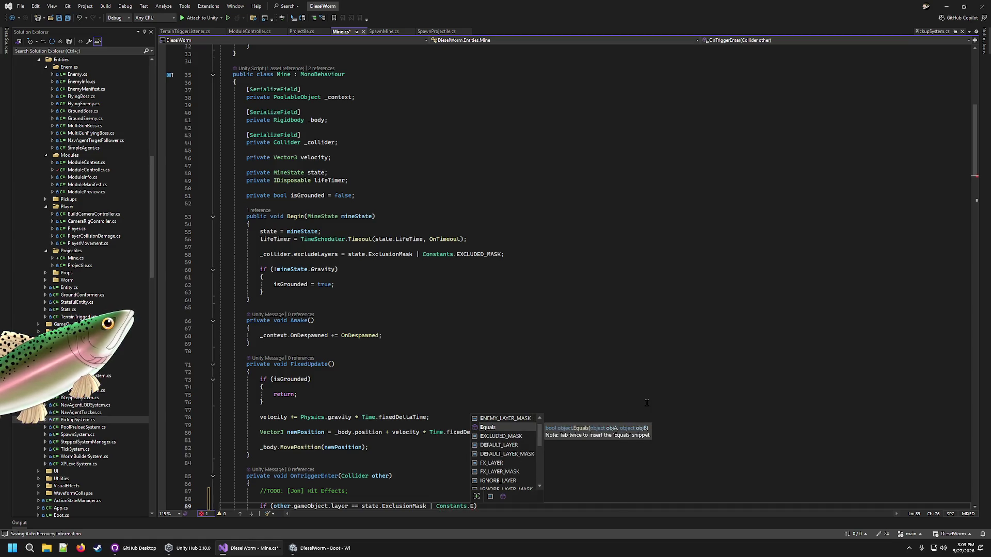
{"action": "key", "text": "Tab"}
{"action": "key", "text": "Return"}
{"action": "type", "text": "{"}
{"action": "key", "text": "Return"}
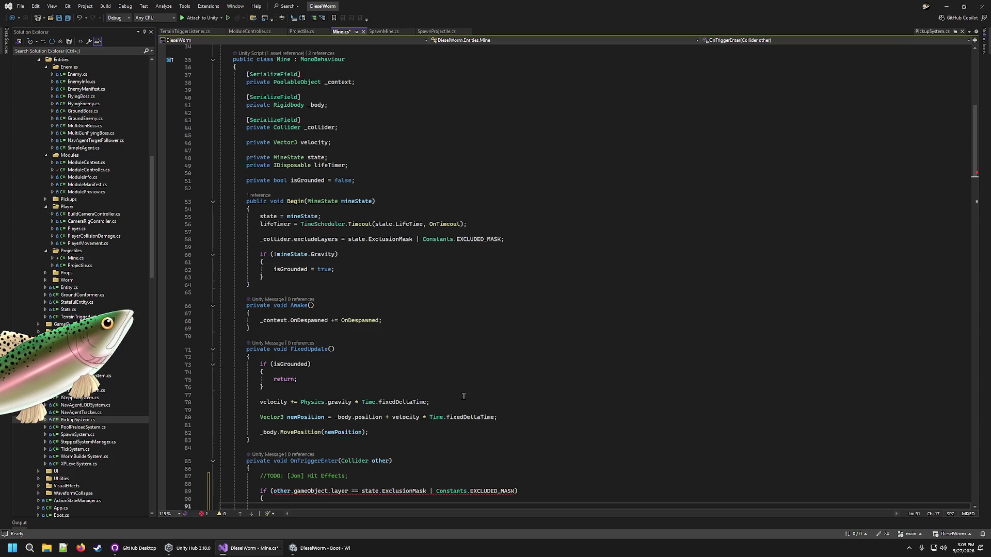
{"action": "type", "text": "return;"}
{"action": "key", "text": "ctrl+s"}
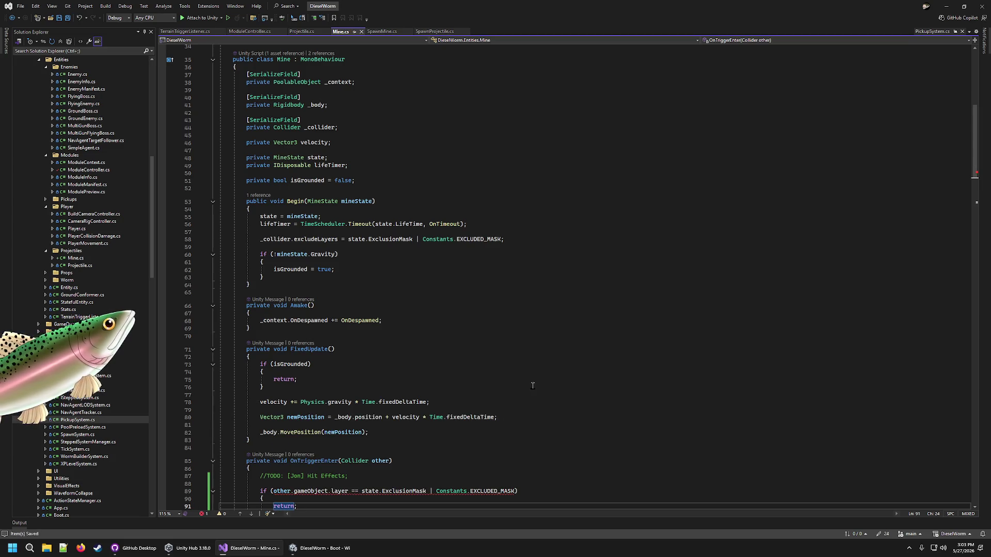
Step: Review the state.ExclusionMask operands in the new layer condition
{"action": "scroll", "coordinate": [532, 386], "scroll_direction": "down", "scroll_amount": 7}
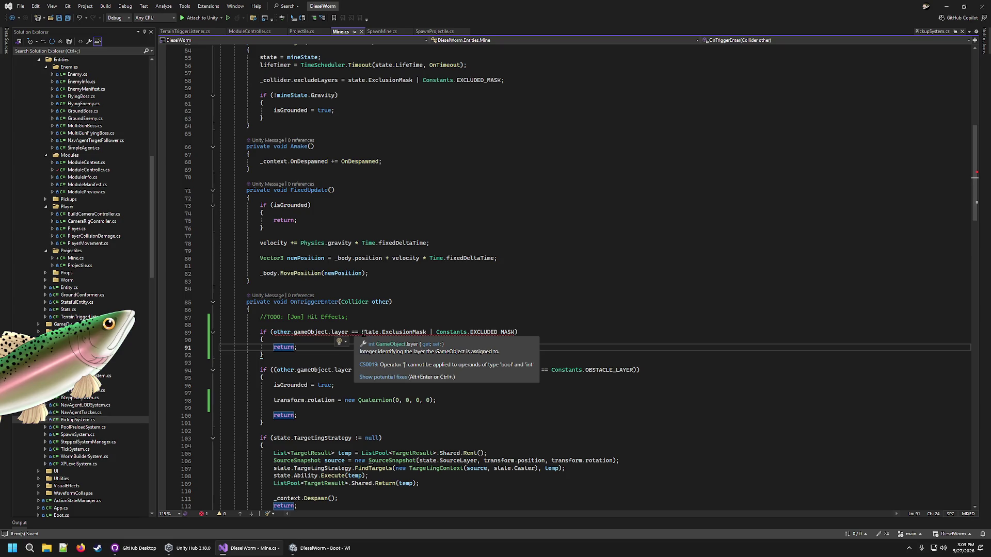
{"action": "scroll", "coordinate": [395, 324], "scroll_direction": "up", "scroll_amount": 5}
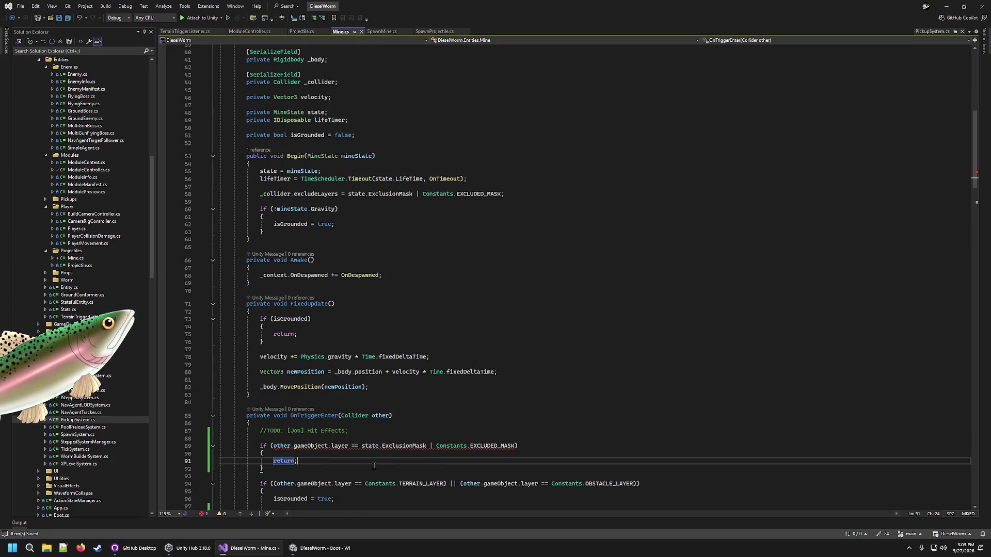
{"action": "left_click", "coordinate": [362, 445]}
{"action": "left_click", "coordinate": [433, 445]}
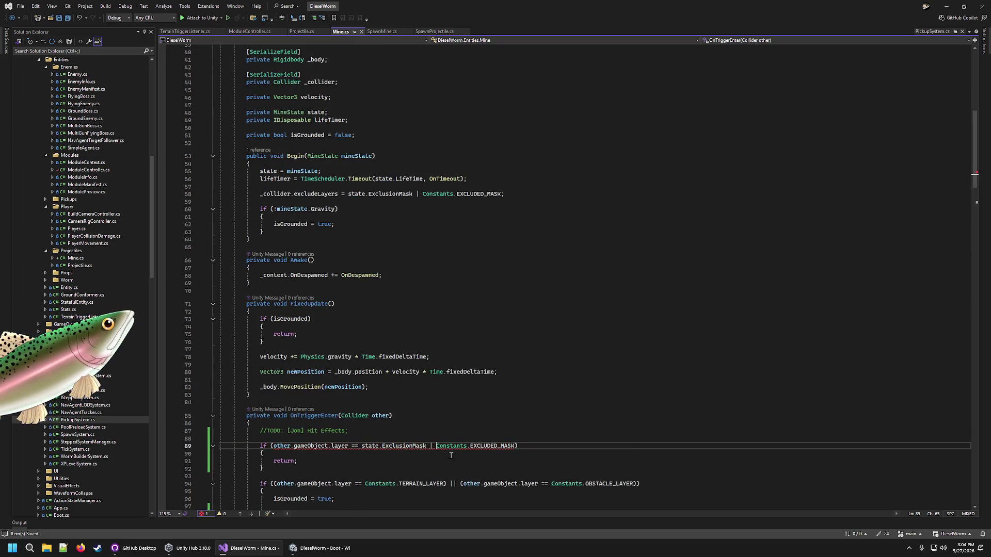
{"action": "key", "text": "Left"}
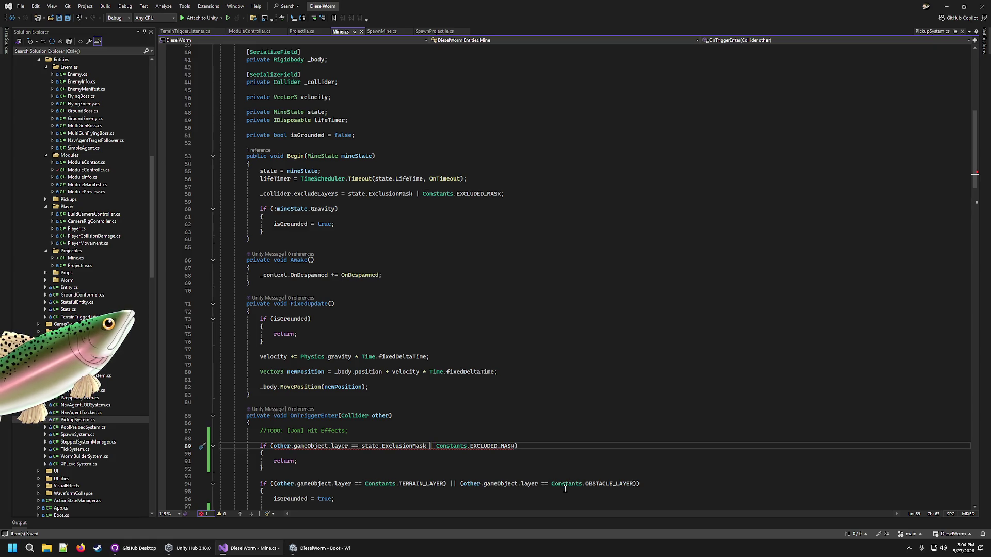
{"action": "key", "text": "Left"}
{"action": "key", "text": "Left"}
{"action": "key", "text": "Left"}
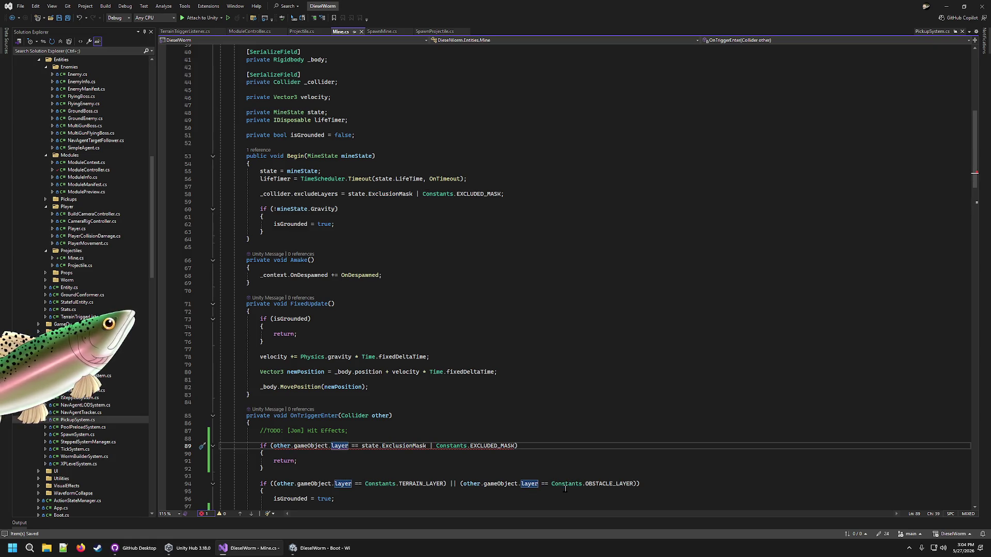
{"action": "key", "text": "Right"}
{"action": "key", "text": "Right"}
{"action": "key", "text": "Right"}
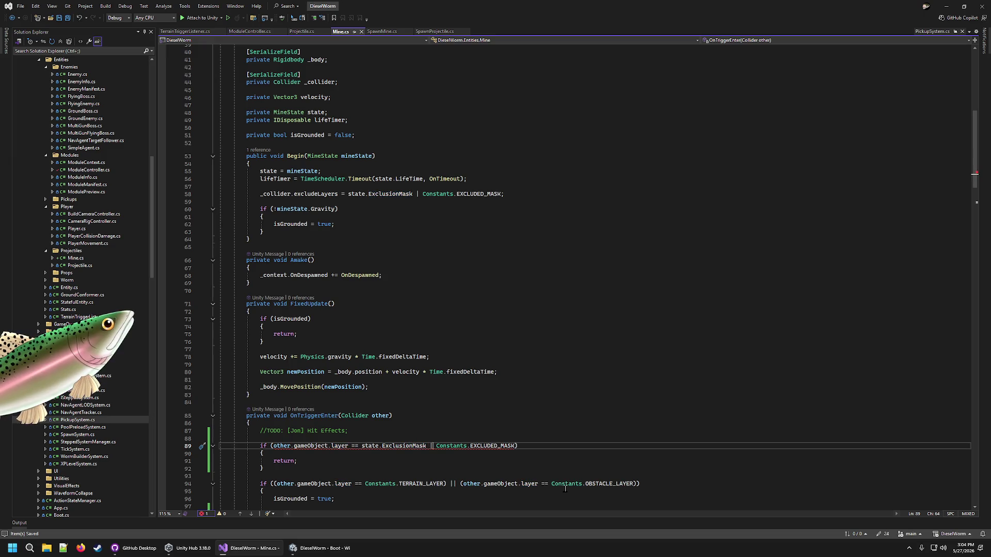
{"action": "left_click", "coordinate": [440, 427]}
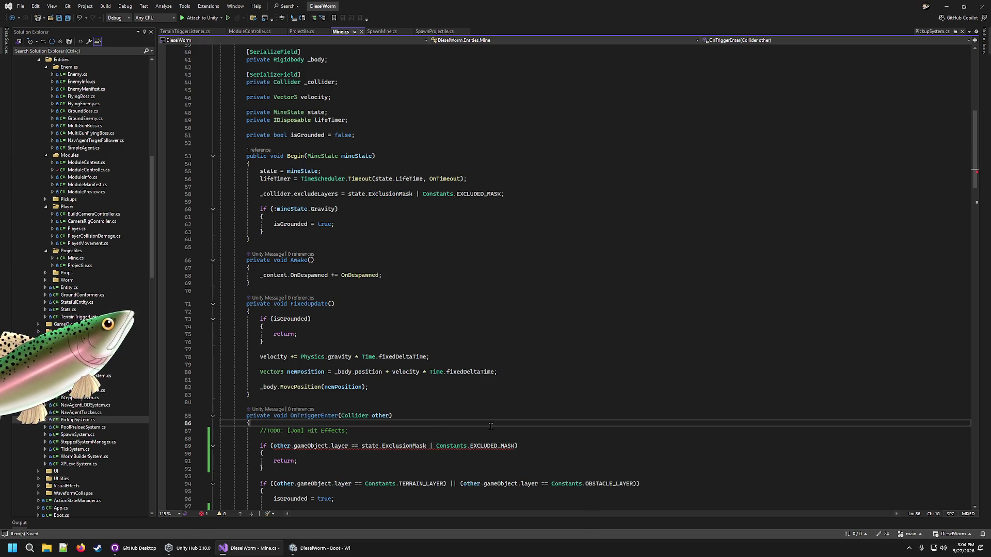
{"action": "key", "text": "Down"}
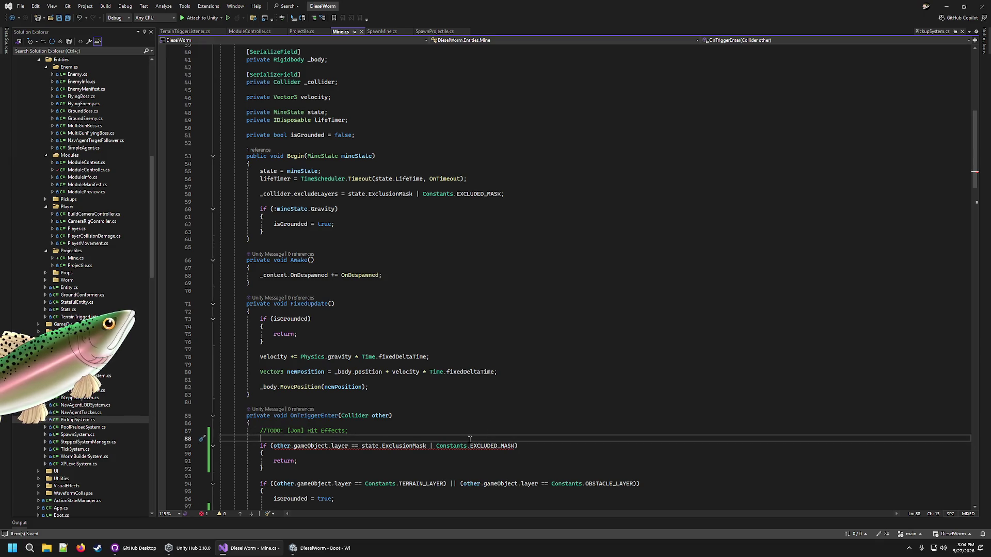
Step: Replace the compared mask with _collider.excludeLayers and save Mine.cs
{"action": "left_click", "coordinate": [517, 445]}
{"action": "key", "text": "ctrl+shift+Left"}
{"action": "key", "text": "ctrl+shift+Left"}
{"action": "key", "text": "ctrl+shift+Left"}
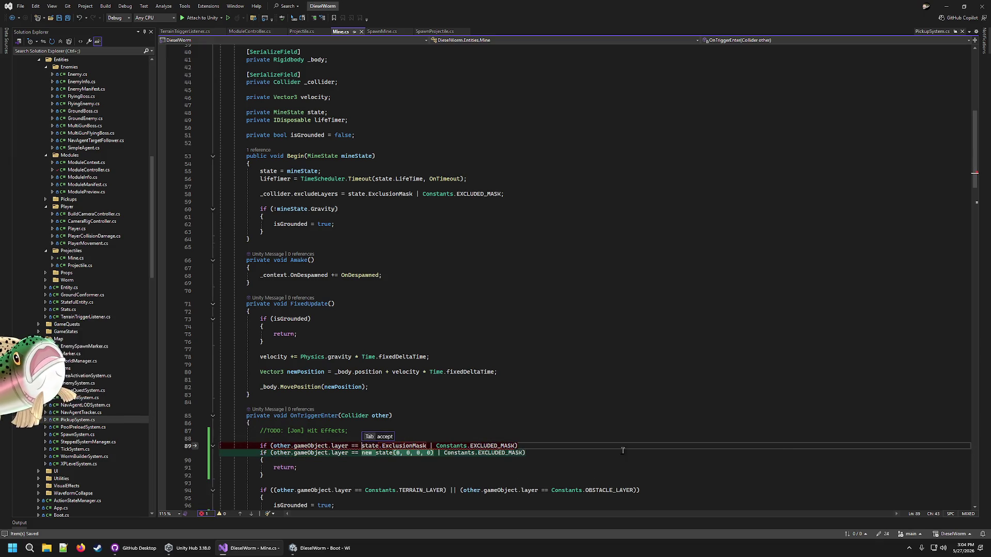
{"action": "key", "text": "shift+Left"}
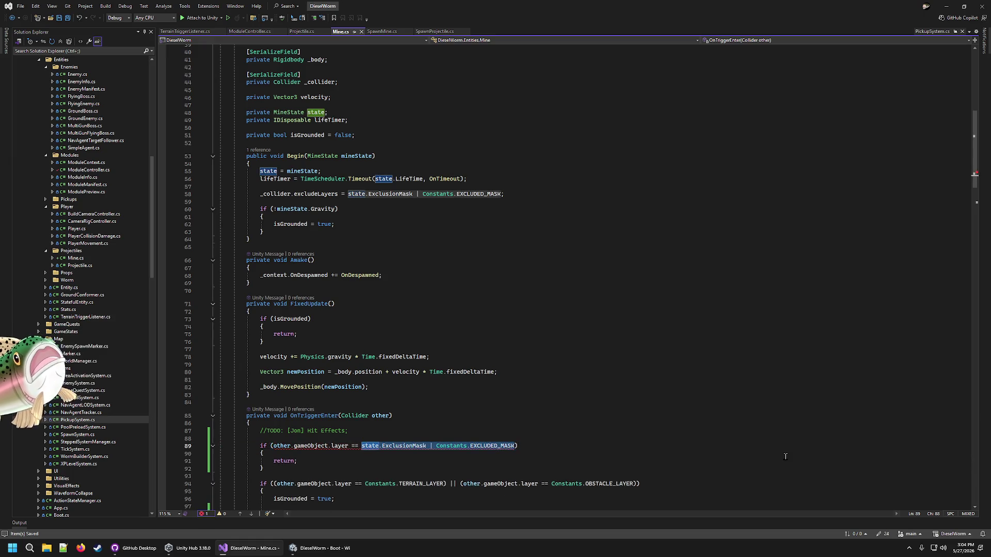
{"action": "type", "text": "_collider."}
{"action": "key", "text": "Escape"}
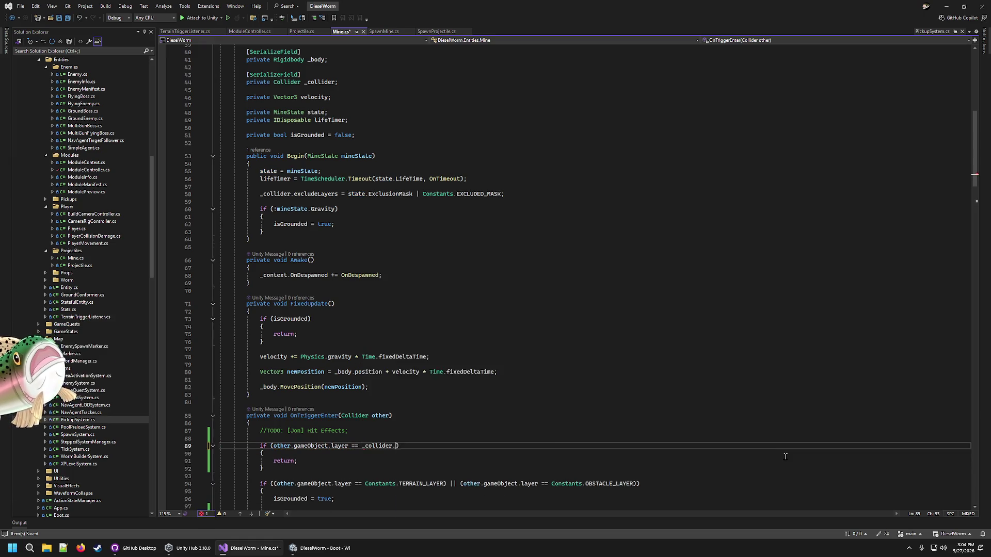
{"action": "type", "text": "ex"}
{"action": "key", "text": "Tab"}
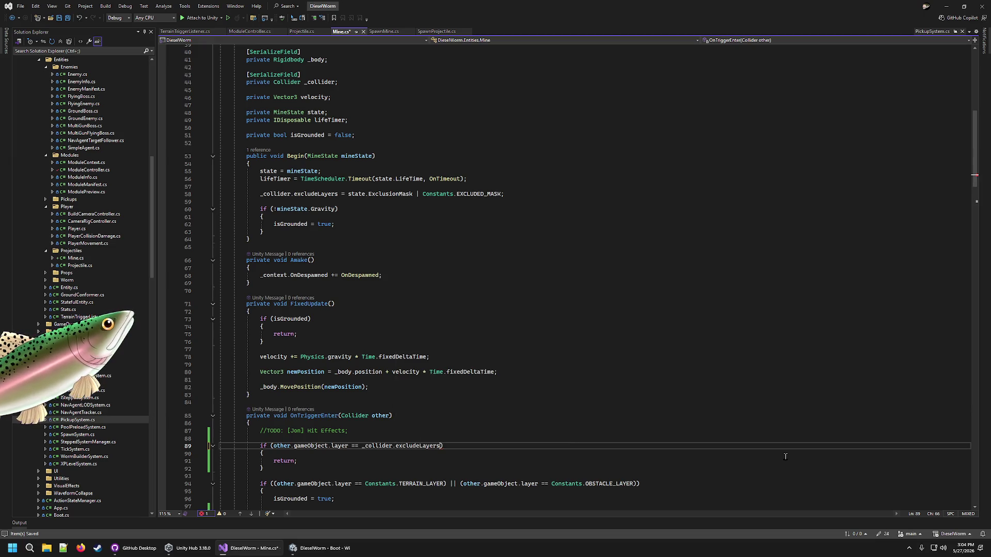
{"action": "key", "text": "Down"}
{"action": "key", "text": "Down"}
{"action": "key", "text": "ctrl+s"}
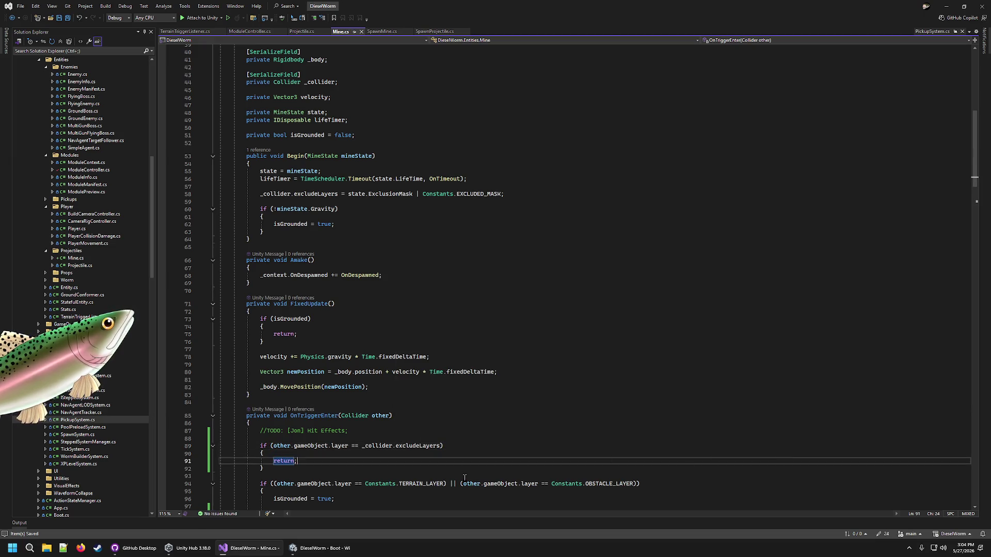
{"action": "scroll", "coordinate": [464, 478], "scroll_direction": "down", "scroll_amount": 9}
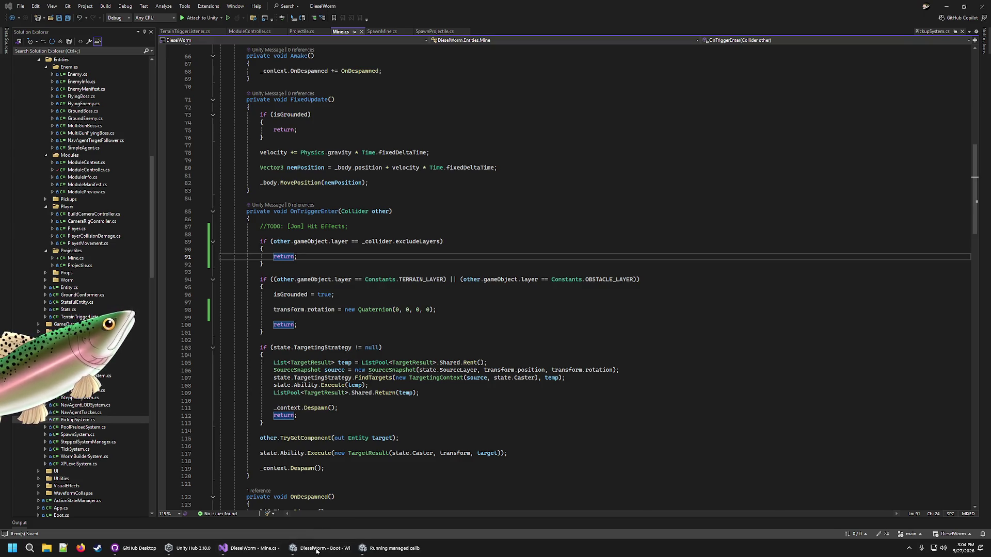
{"action": "left_click", "coordinate": [317, 548]}
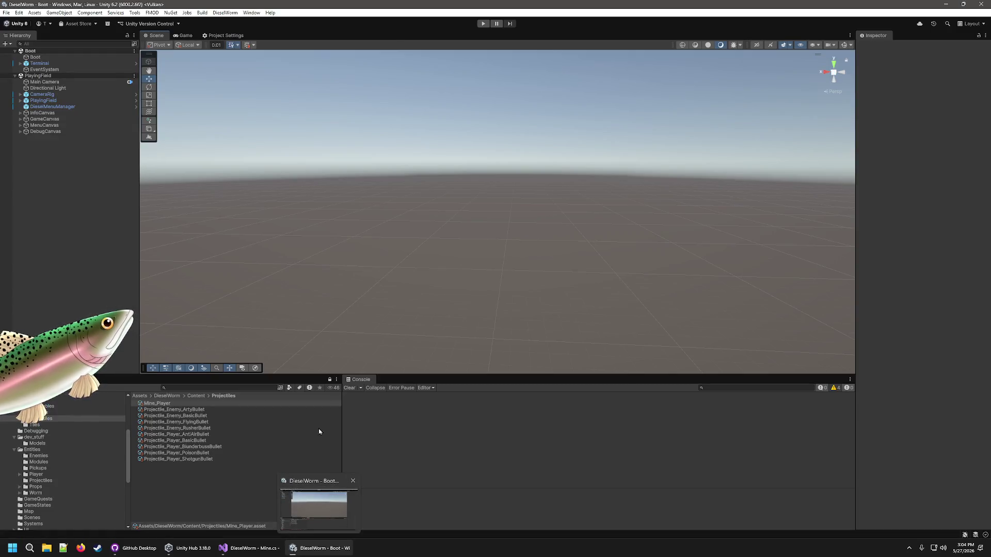
Step: Start Play mode and add crude three times from the in-game debug menu
{"action": "left_click", "coordinate": [484, 23]}
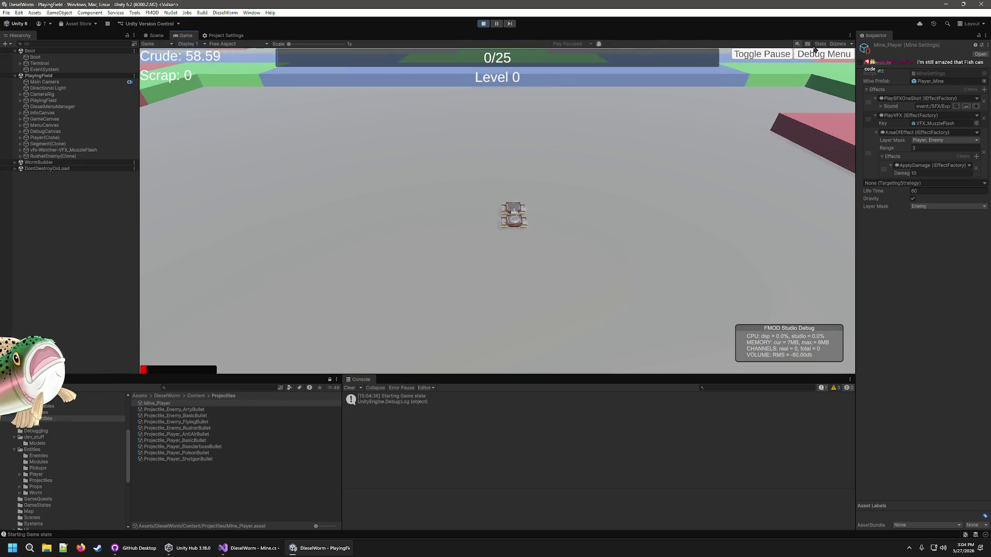
{"action": "left_click", "coordinate": [824, 57]}
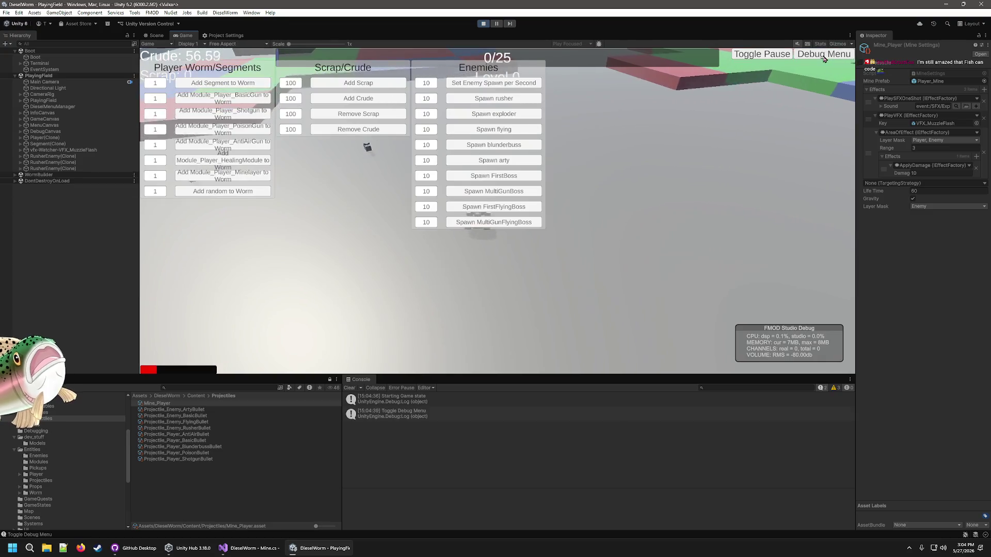
{"action": "left_click", "coordinate": [380, 98]}
{"action": "left_click", "coordinate": [380, 99]}
{"action": "left_click", "coordinate": [380, 98]}
{"action": "left_click", "coordinate": [380, 98]}
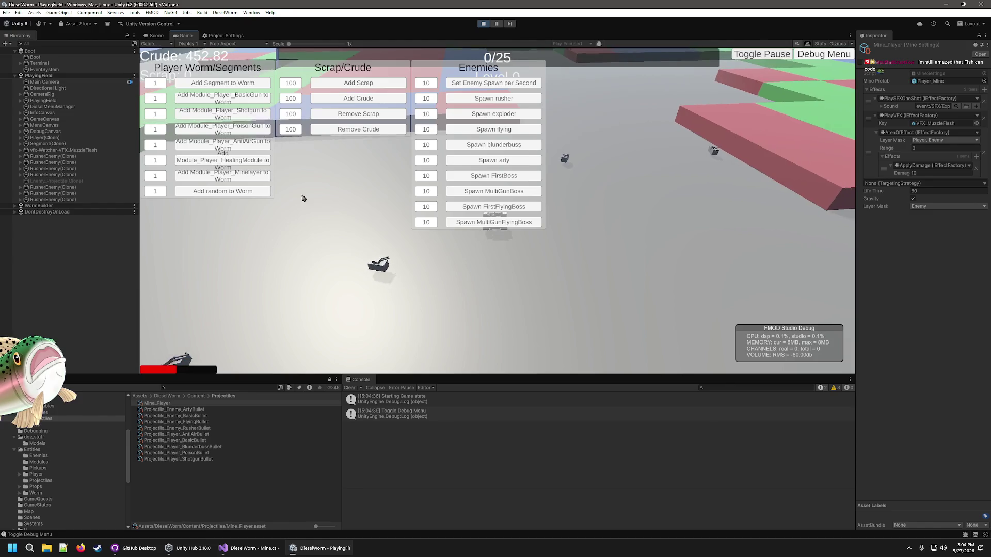
Step: Add 30 Minelayer modules, close the debug panels, then stop the game
{"action": "double_click", "coordinate": [155, 176]}
{"action": "type", "text": "30"}
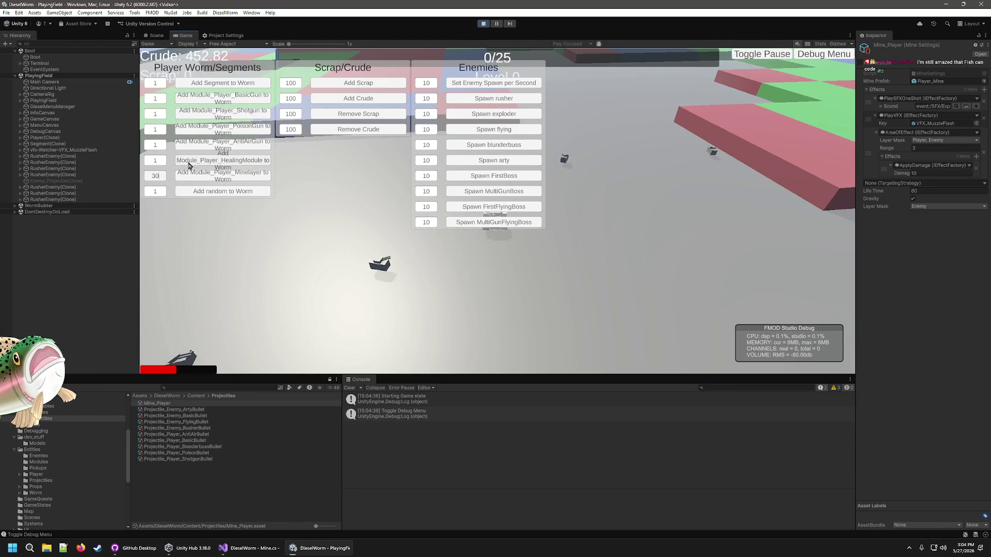
{"action": "key", "text": "Tab"}
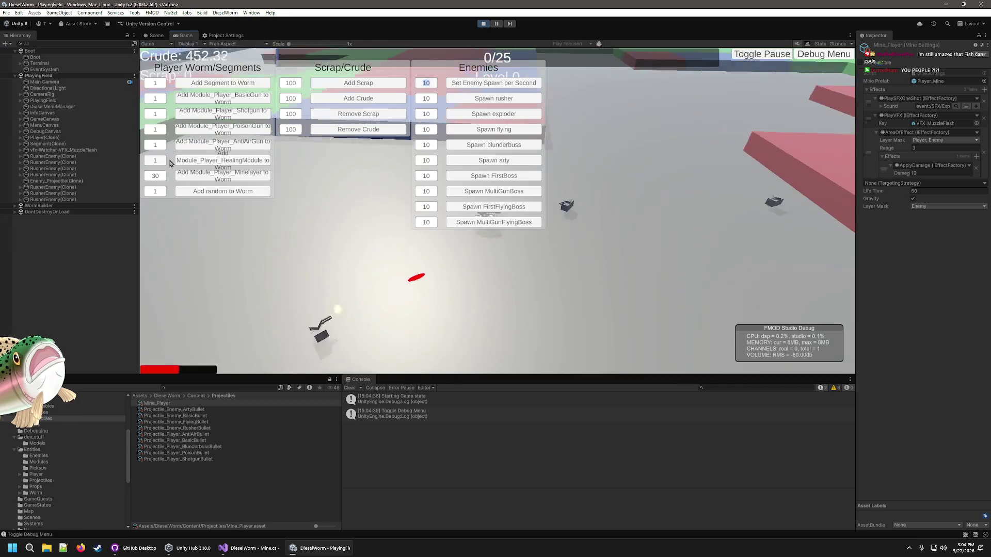
{"action": "left_click", "coordinate": [223, 176]}
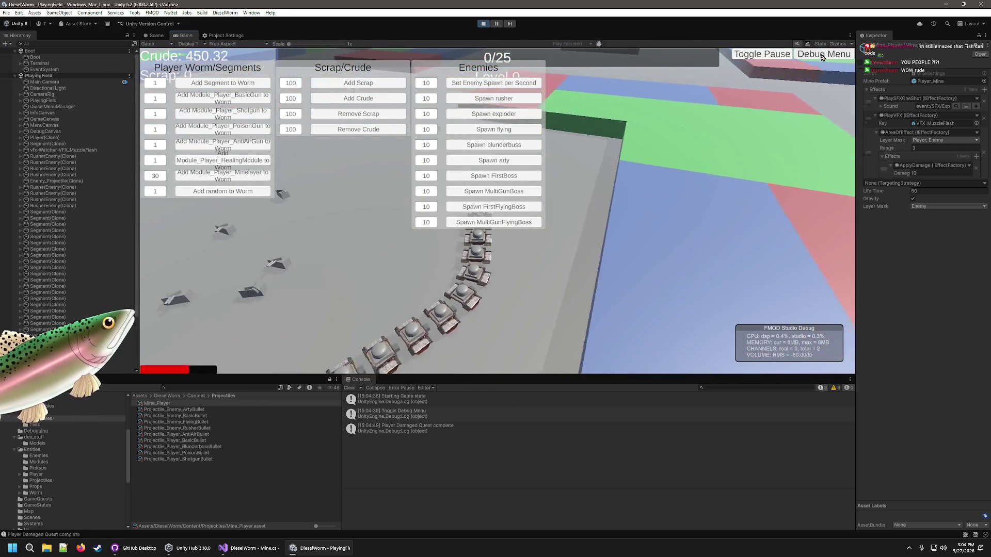
{"action": "left_click", "coordinate": [822, 55]}
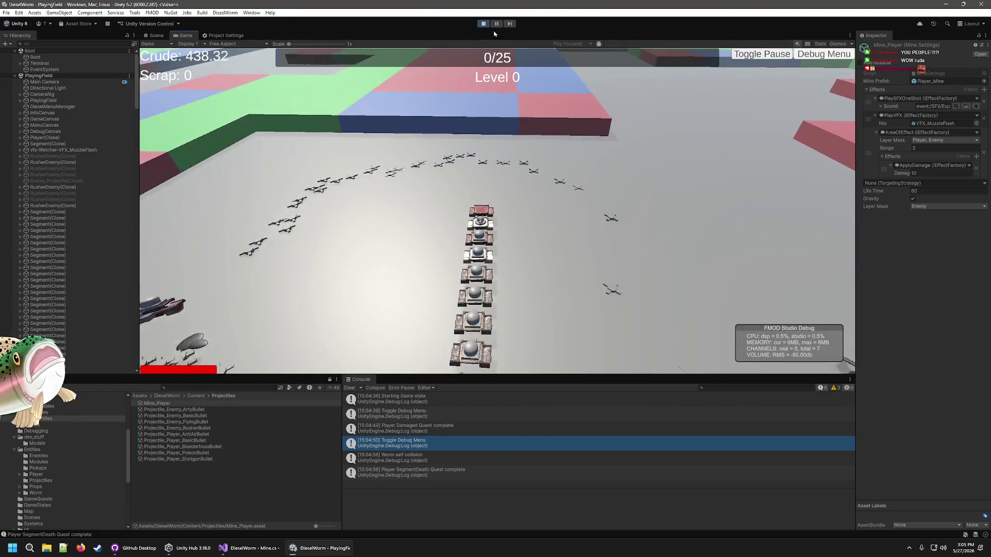
{"action": "left_click", "coordinate": [483, 23]}
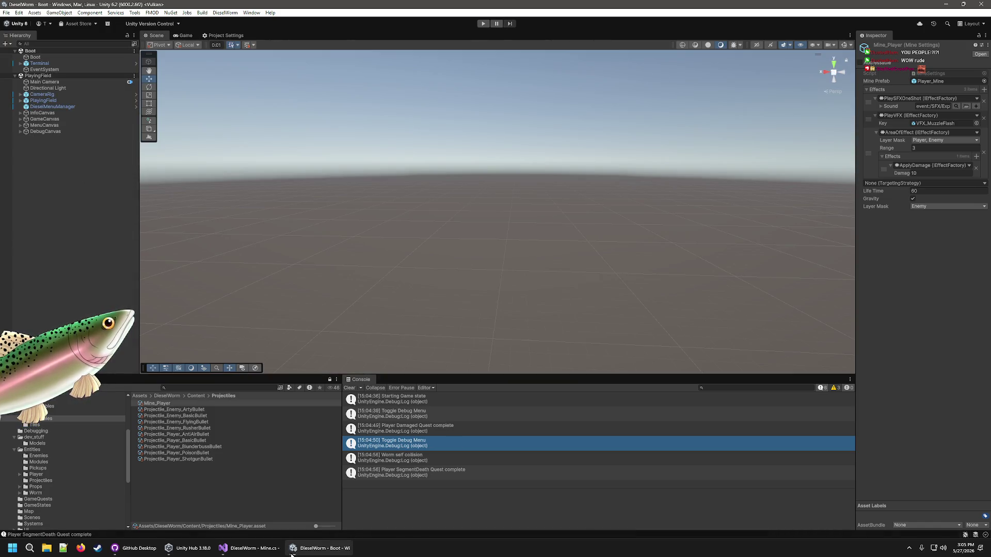
Step: Delete the excludeLayers early-return check from OnTriggerEnter in Mine.cs and save the file
{"action": "left_click", "coordinate": [248, 547]}
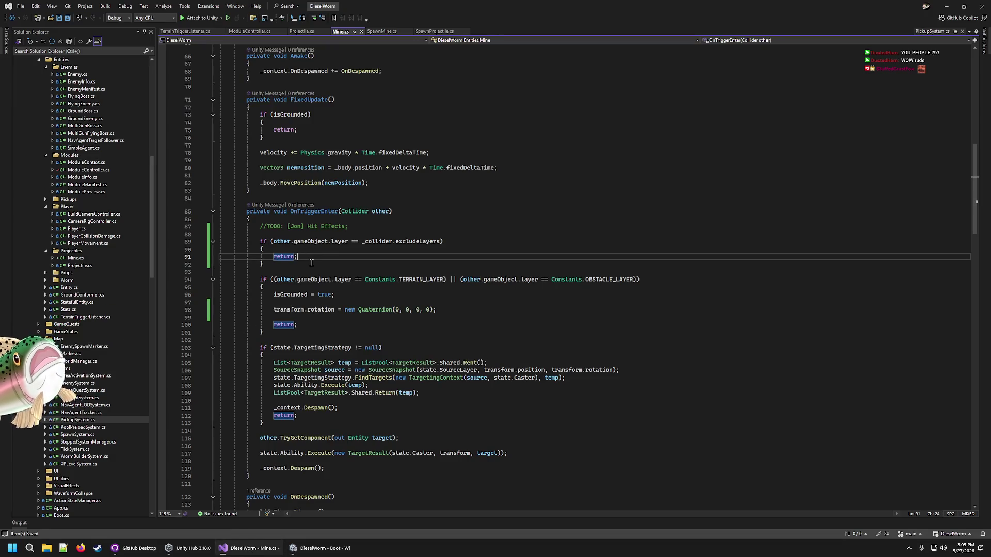
{"action": "left_click_drag", "start_coordinate": [311, 263], "coordinate": [358, 236]}
{"action": "key", "text": "Delete"}
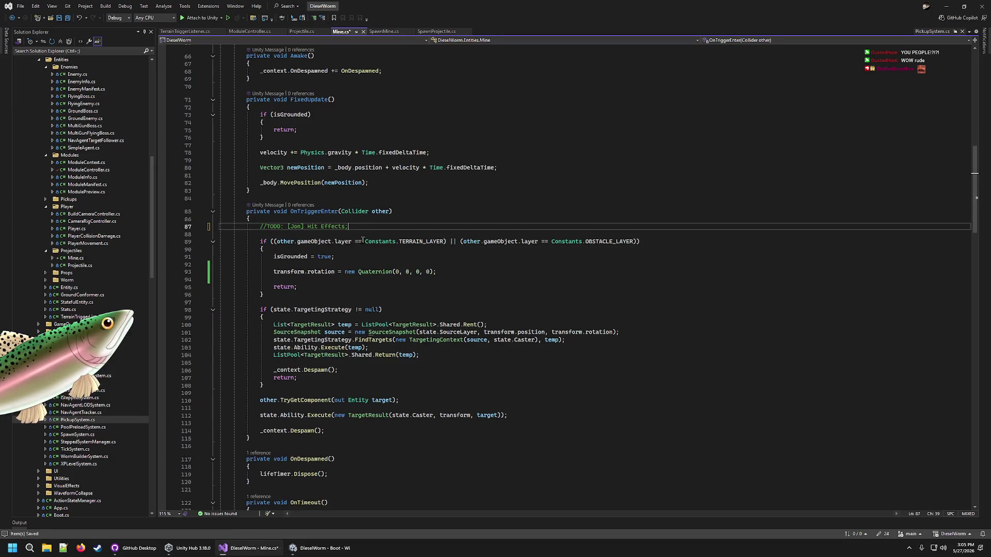
{"action": "key", "text": "ctrl+s"}
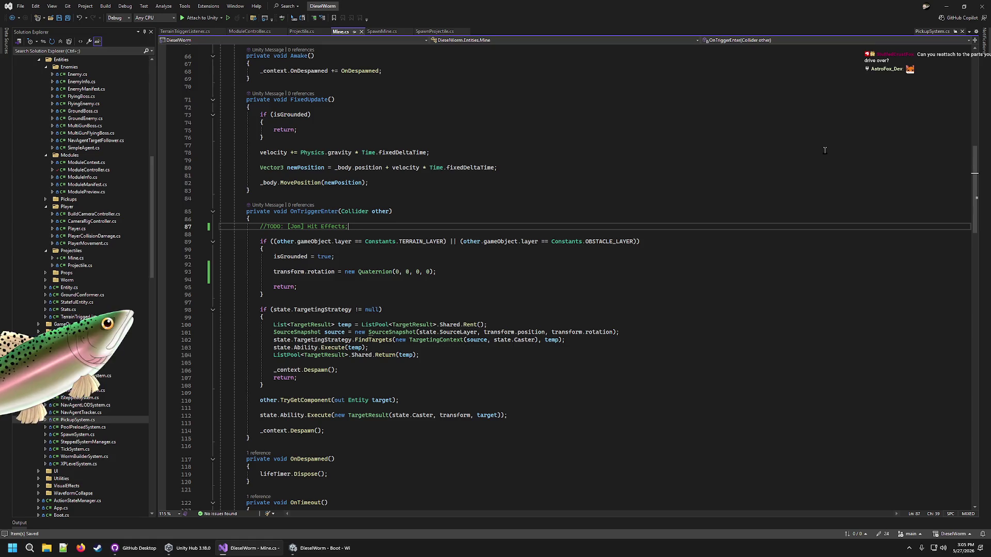
{"action": "key", "text": "alt+Tab"}
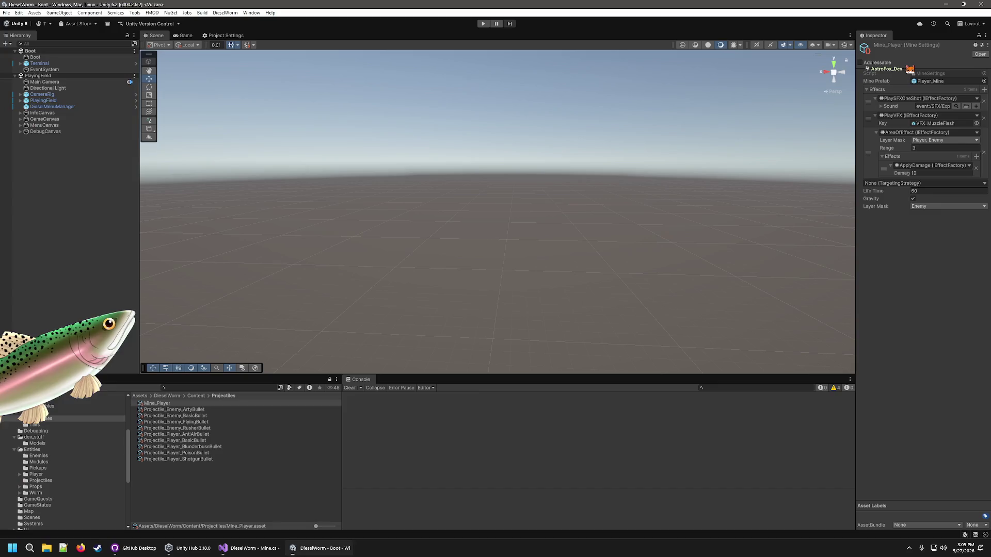
{"action": "left_click", "coordinate": [483, 24]}
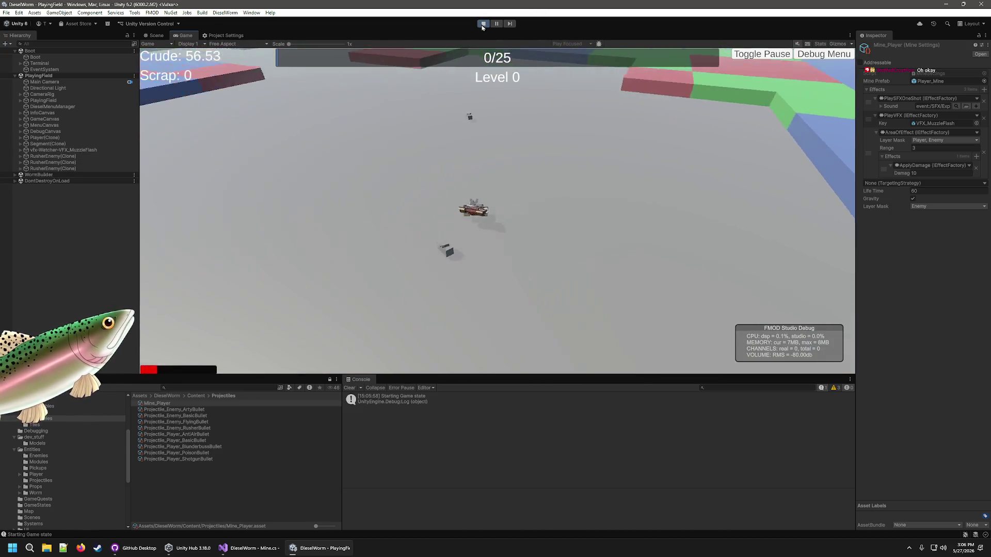
{"action": "left_click", "coordinate": [483, 25]}
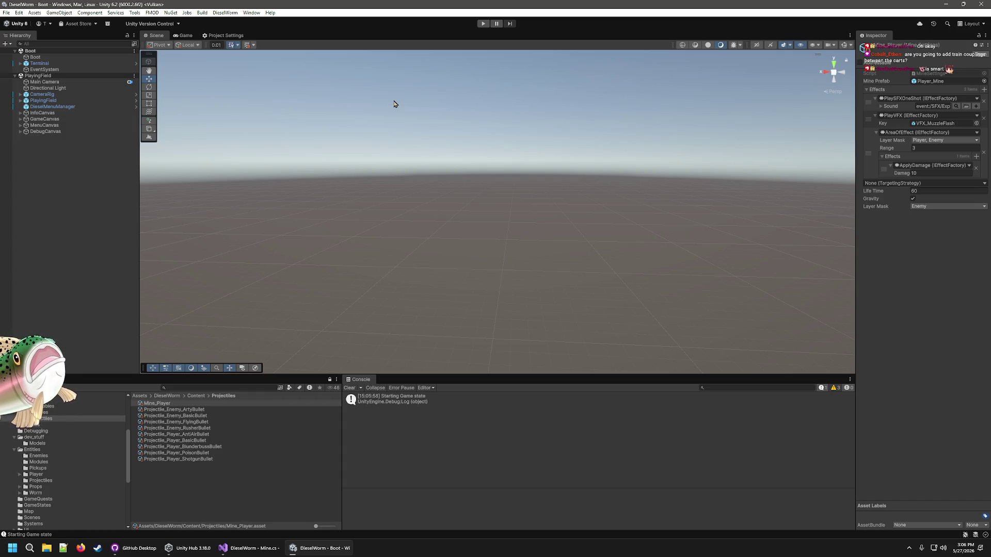
Step: Open the Segment prefab from the Entities/Worm/Segment folder in Prefab Mode
{"action": "left_click", "coordinate": [250, 547]}
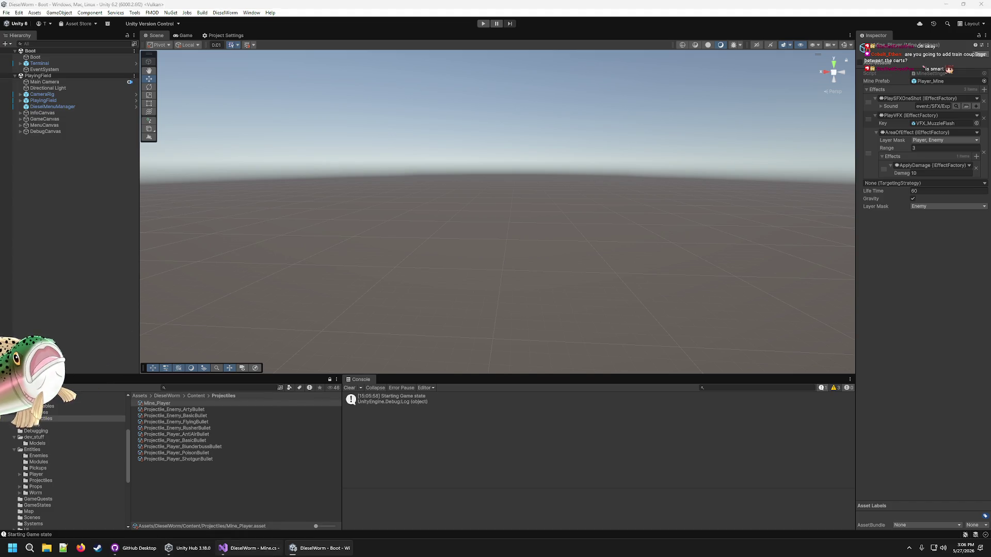
{"action": "left_click", "coordinate": [250, 548]}
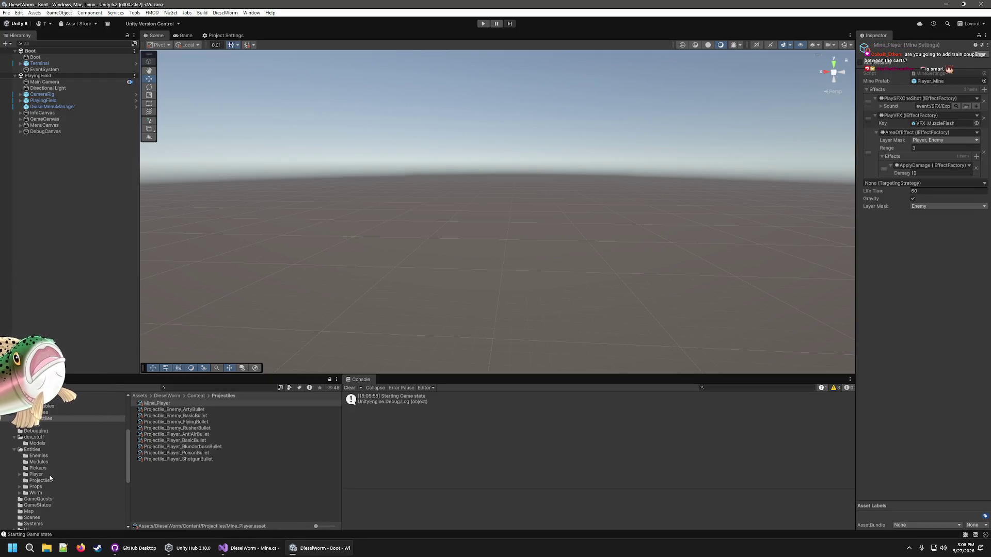
{"action": "left_click", "coordinate": [39, 474]}
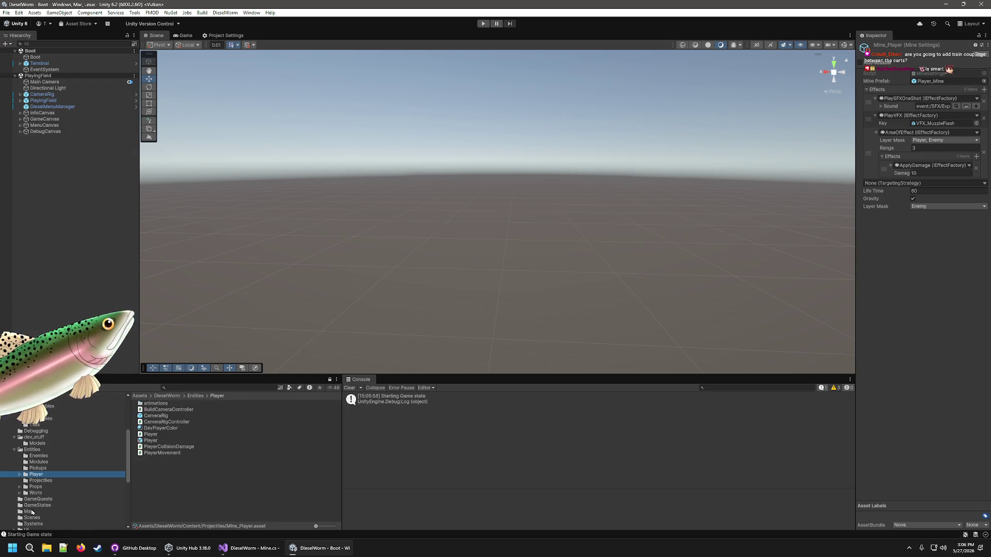
{"action": "left_click", "coordinate": [19, 492]}
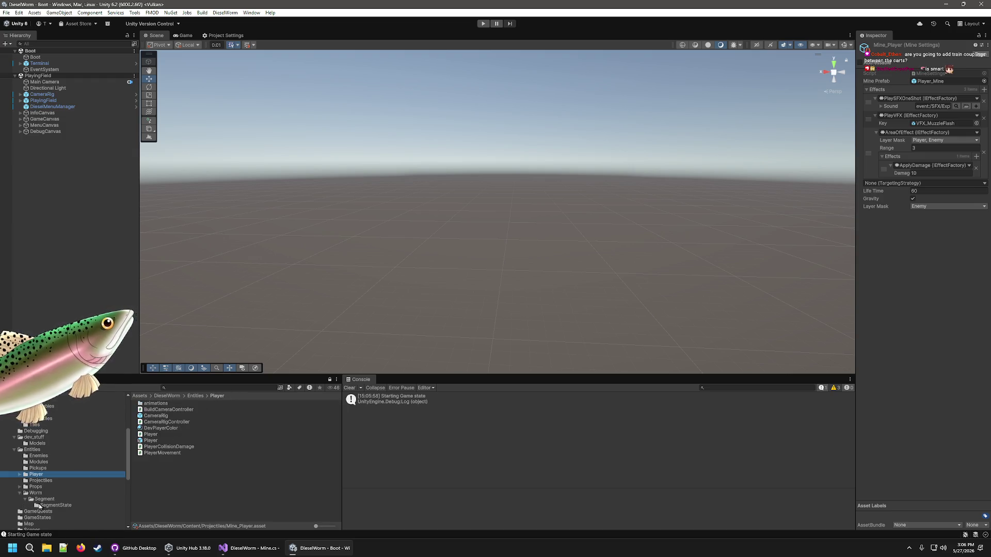
{"action": "left_click", "coordinate": [44, 498]}
{"action": "double_click", "coordinate": [153, 446]}
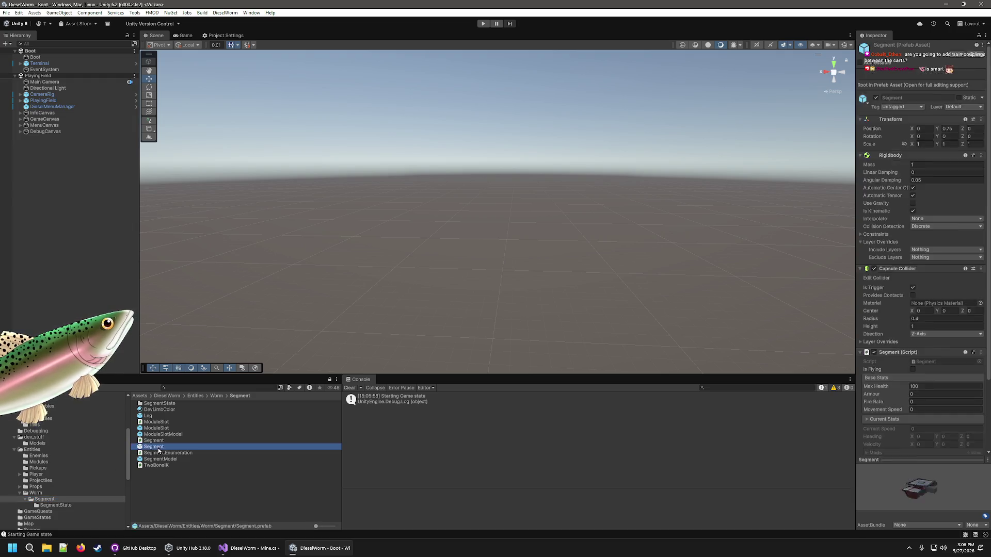
Step: Select the Segment's Anchor, view its cylinder up close, then start Play mode
{"action": "mouse_move", "coordinate": [574, 254]}
{"action": "left_mouse_down"}
{"action": "mouse_move", "coordinate": [471, 276]}
{"action": "mouse_move", "coordinate": [476, 325]}
{"action": "mouse_move", "coordinate": [501, 272]}
{"action": "mouse_move", "coordinate": [571, 284]}
{"action": "mouse_move", "coordinate": [309, 259]}
{"action": "left_mouse_up"}
{"action": "left_click", "coordinate": [438, 192]}
{"action": "left_click", "coordinate": [52, 79]}
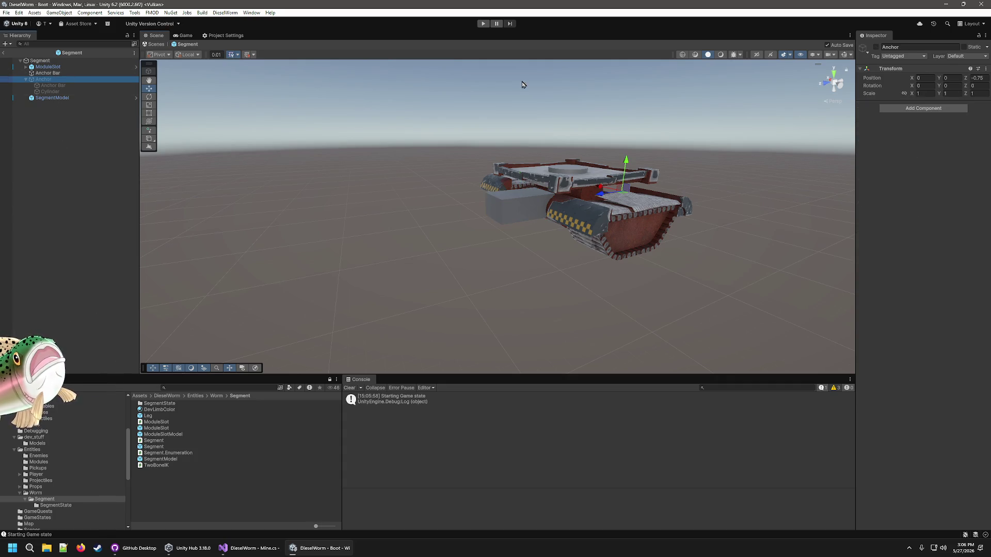
{"action": "mouse_move", "coordinate": [773, 171]}
{"action": "left_mouse_down"}
{"action": "mouse_move", "coordinate": [701, 190]}
{"action": "mouse_move", "coordinate": [679, 322]}
{"action": "mouse_move", "coordinate": [693, 287]}
{"action": "mouse_move", "coordinate": [664, 192]}
{"action": "left_mouse_up"}
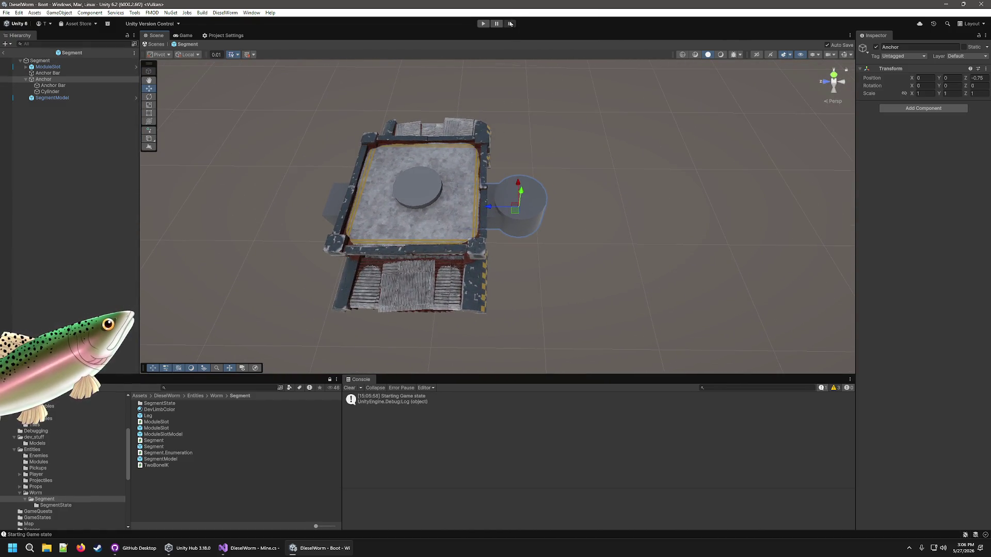
{"action": "left_click", "coordinate": [483, 23]}
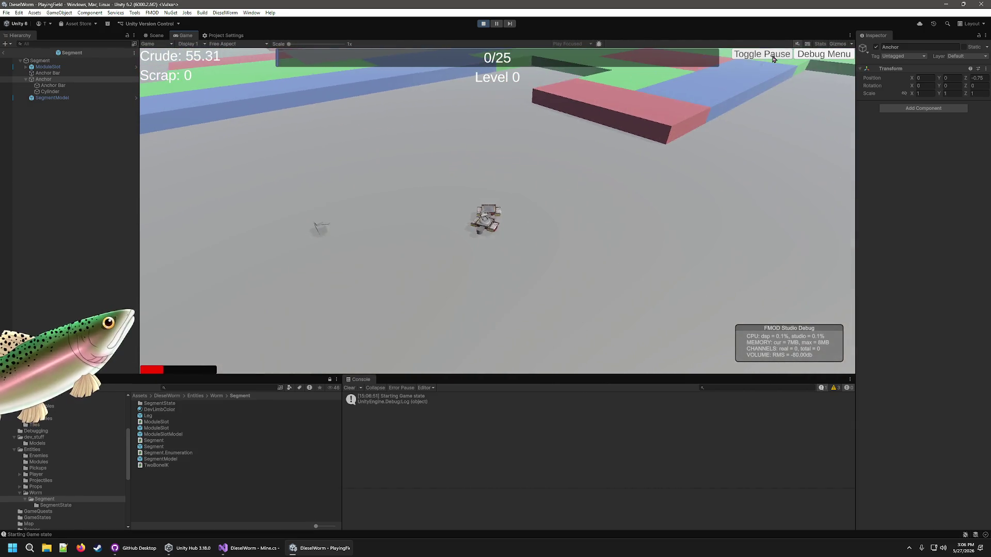
Step: Add crude to the running worm through the debug menu's Add Crude button
{"action": "left_click", "coordinate": [833, 50]}
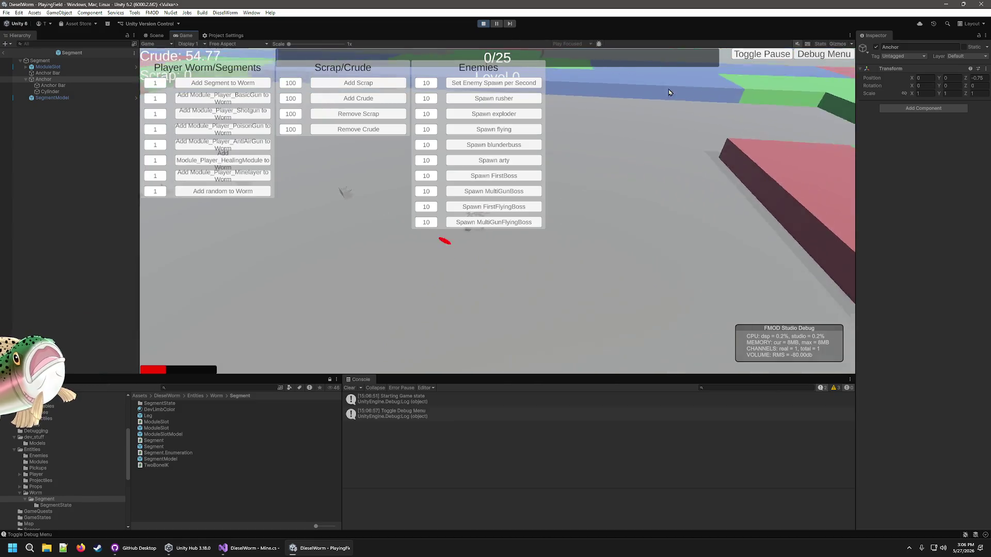
{"action": "left_click", "coordinate": [355, 102]}
{"action": "left_click", "coordinate": [355, 102]}
{"action": "left_click", "coordinate": [355, 102]}
{"action": "left_click", "coordinate": [355, 102]}
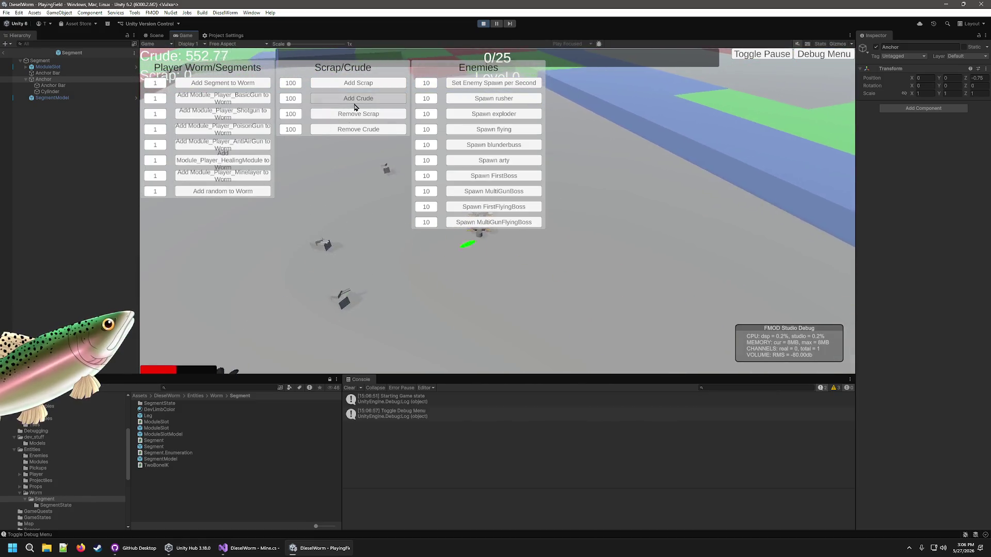
{"action": "left_click", "coordinate": [355, 102]}
{"action": "left_click", "coordinate": [355, 102]}
{"action": "left_click", "coordinate": [355, 103]}
{"action": "left_click", "coordinate": [355, 102]}
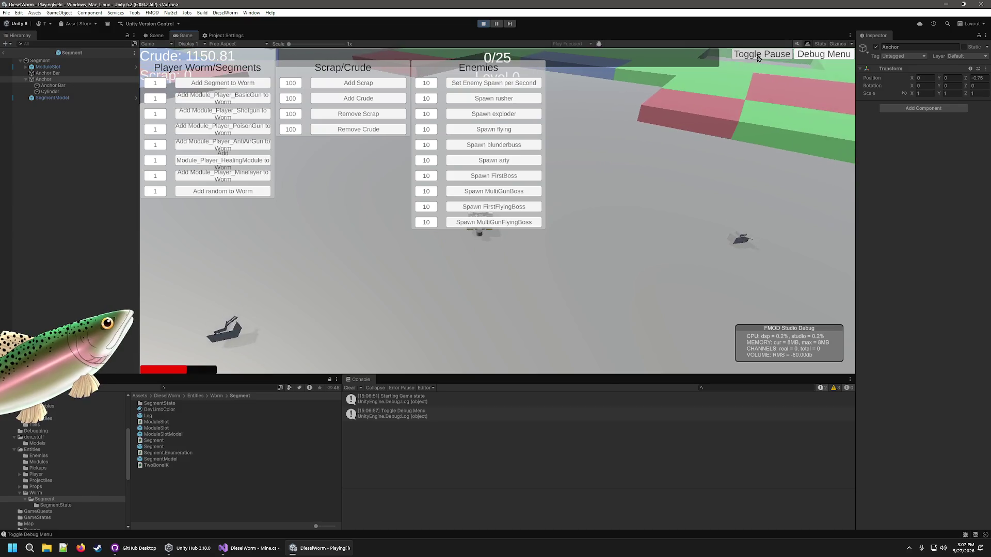
Step: Add 30 minelayer modules, close the debug menu, and stop play after testing the mines
{"action": "left_click", "coordinate": [157, 176]}
{"action": "type", "text": "30"}
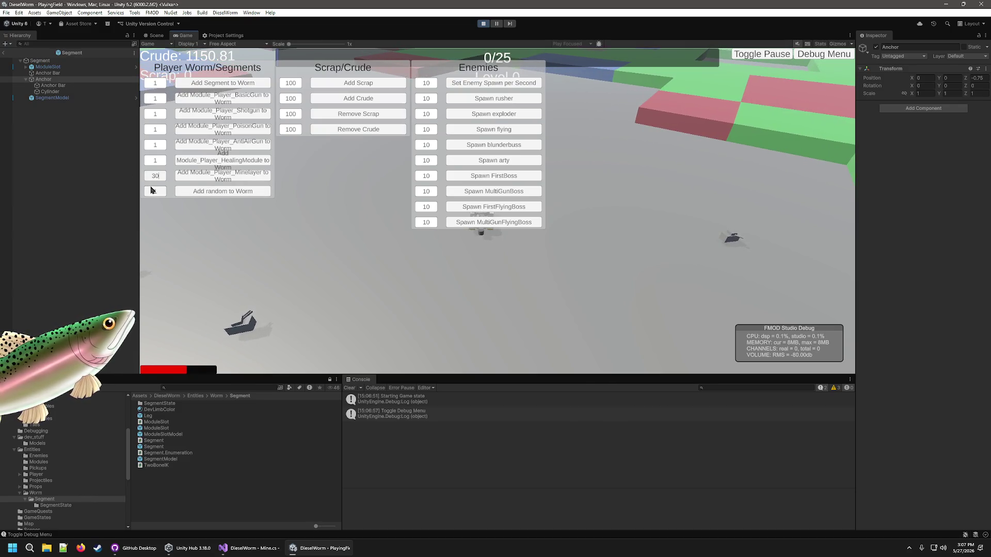
{"action": "left_click", "coordinate": [223, 178]}
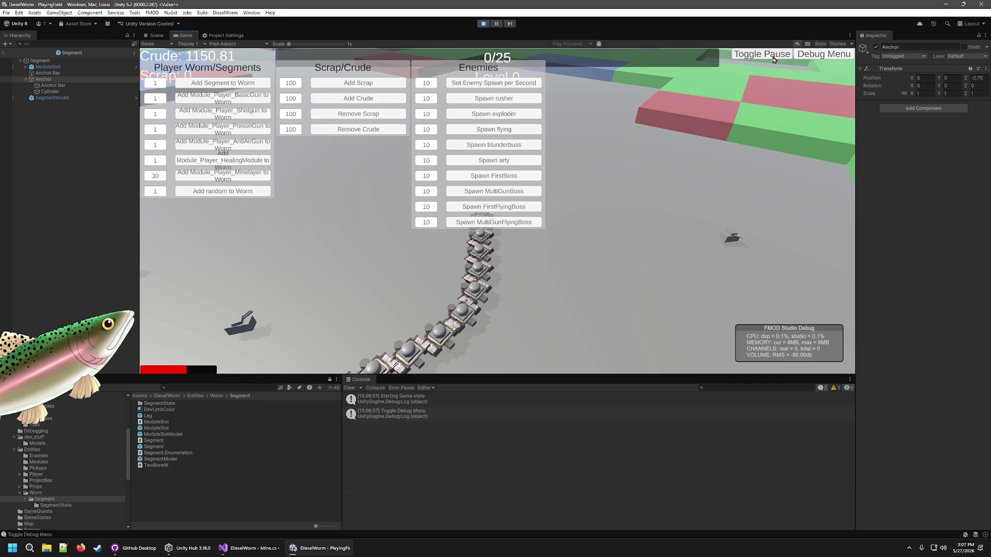
{"action": "left_click", "coordinate": [825, 56]}
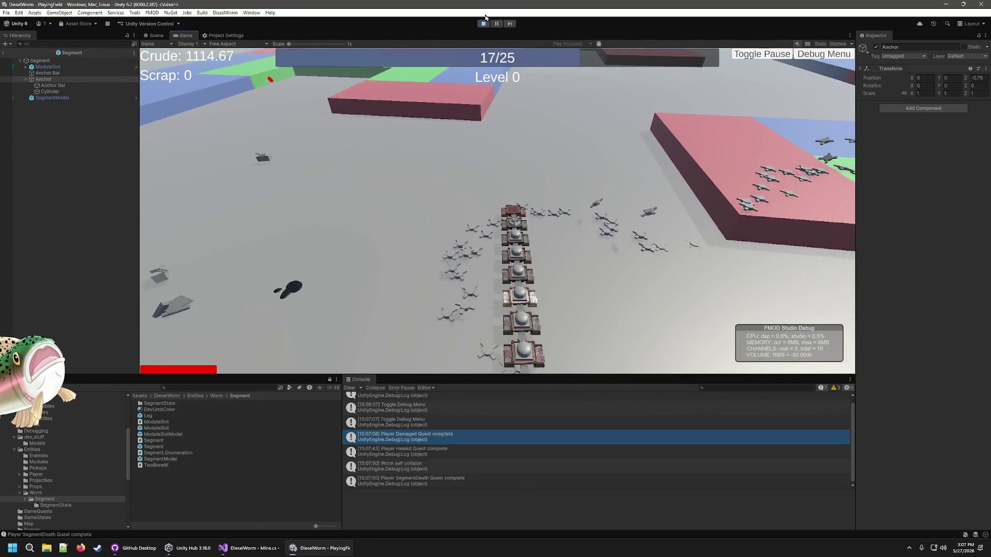
{"action": "left_click", "coordinate": [483, 23]}
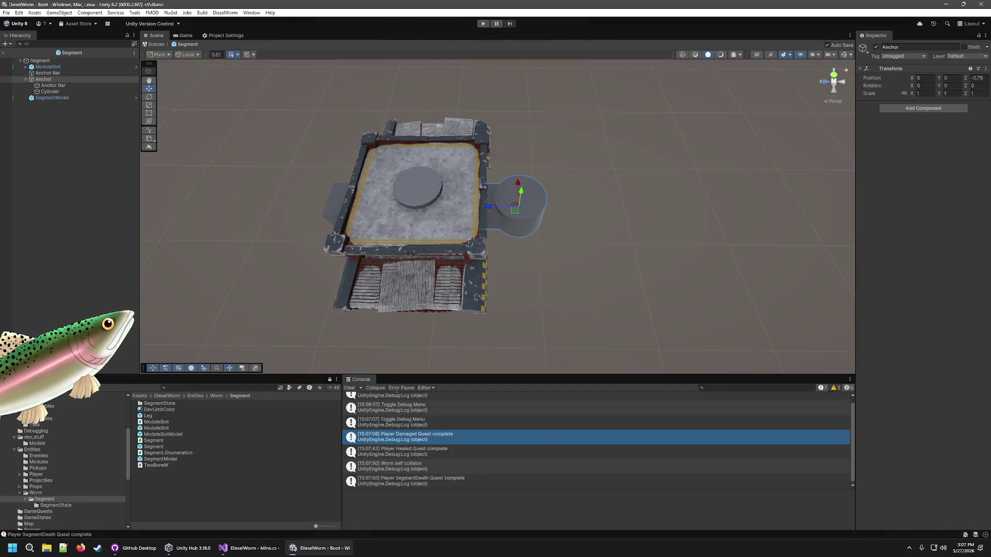
Step: Deactivate the Anchor with Alt+Shift+A and exit Prefab Mode back to the Boot scene
{"action": "key", "text": "alt+shift+a"}
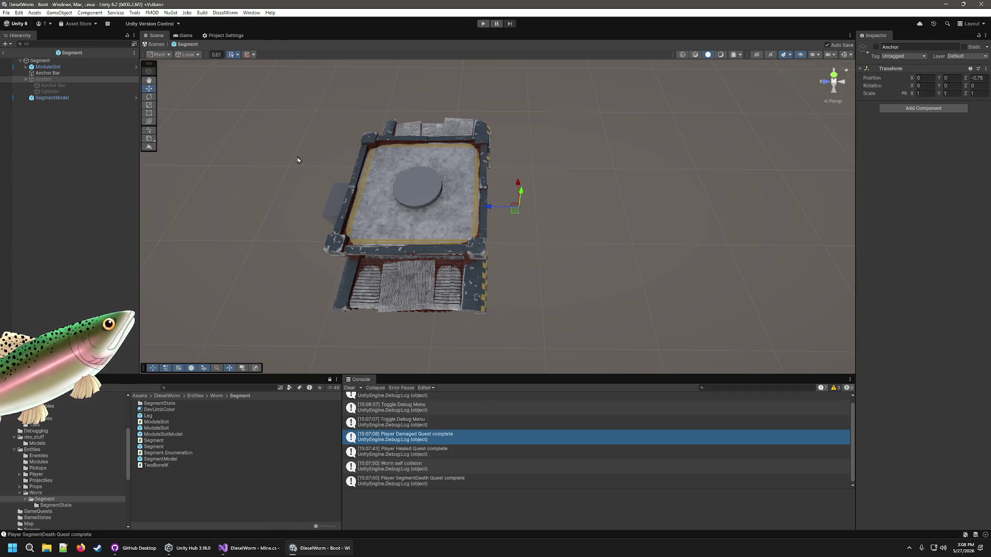
{"action": "left_click", "coordinate": [4, 56]}
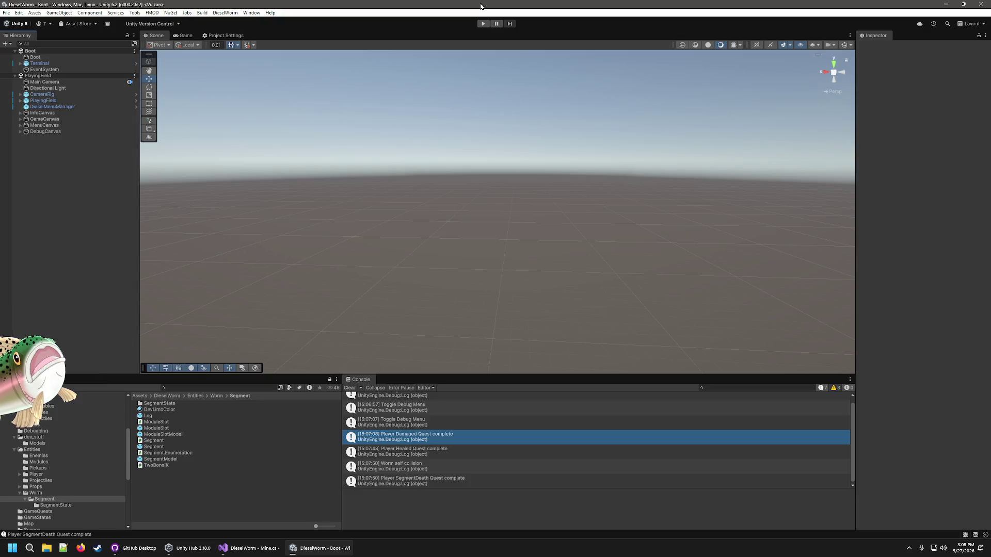
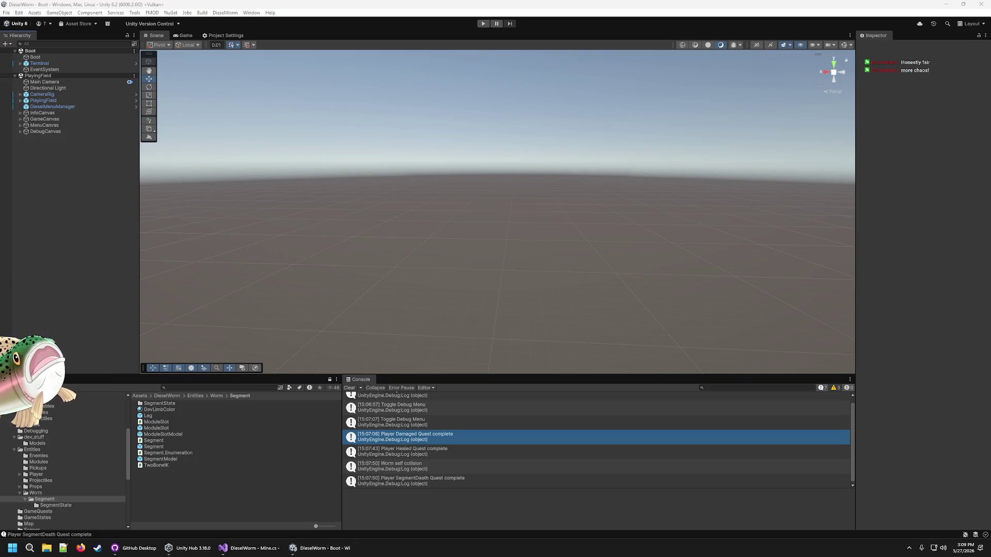
Step: Bring the Unity editor back into focus, then bring up DieselWorm's Mine.cs in Visual Studio
{"action": "left_click", "coordinate": [903, 312]}
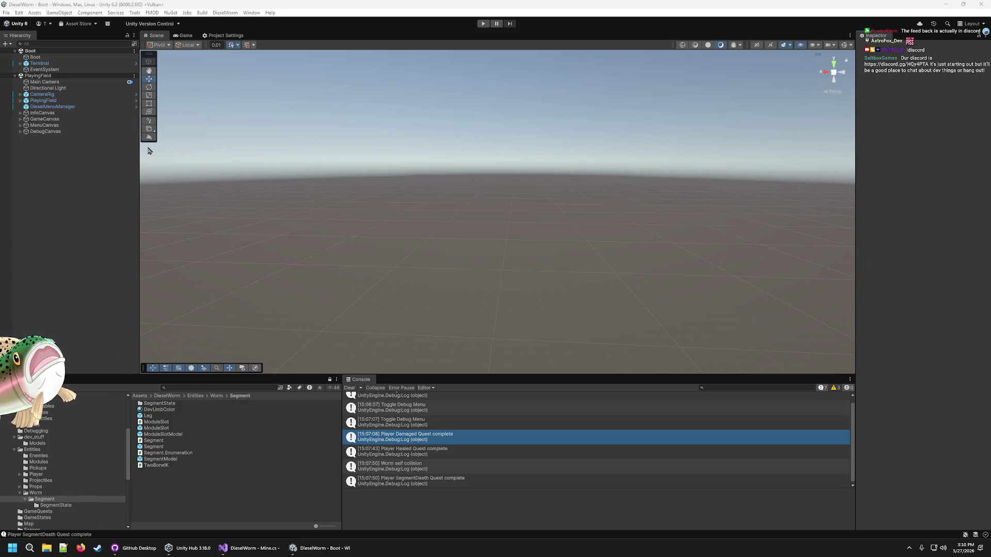
{"action": "left_click", "coordinate": [401, 3]}
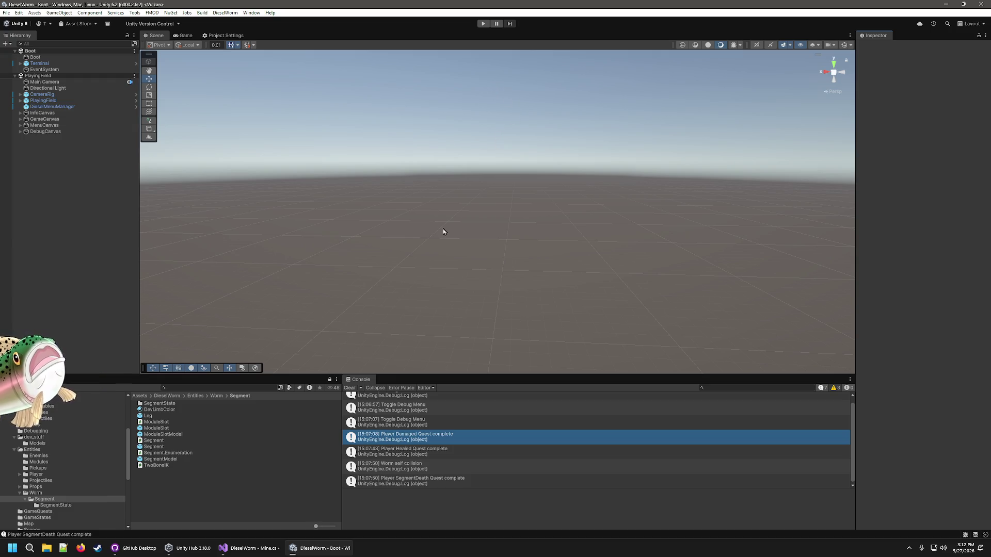
{"action": "left_click", "coordinate": [251, 548]}
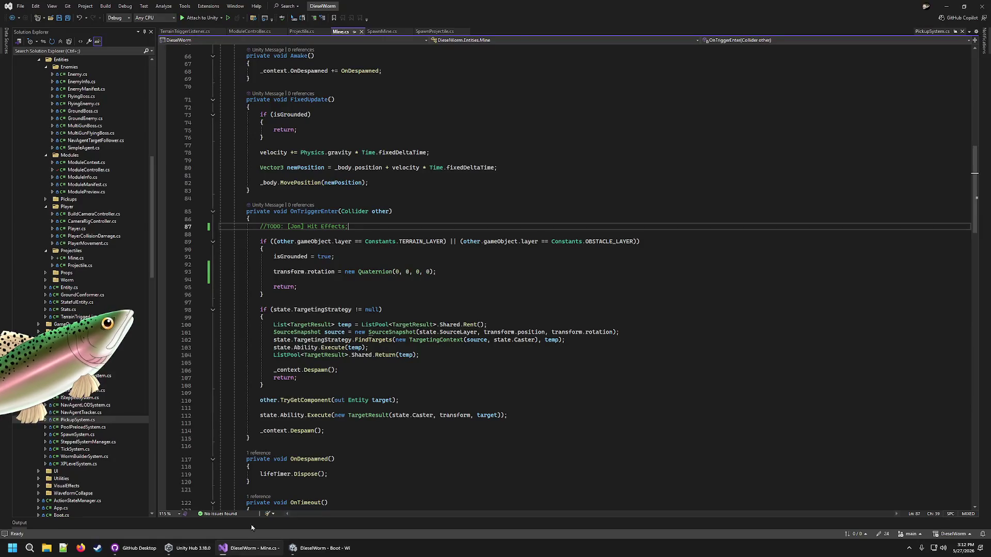
Step: Step through lines 87–93 of OnTriggerEnter in Mine.cs, then return to Unity
{"action": "left_click", "coordinate": [665, 196]}
{"action": "left_click", "coordinate": [688, 234]}
{"action": "left_click", "coordinate": [692, 243]}
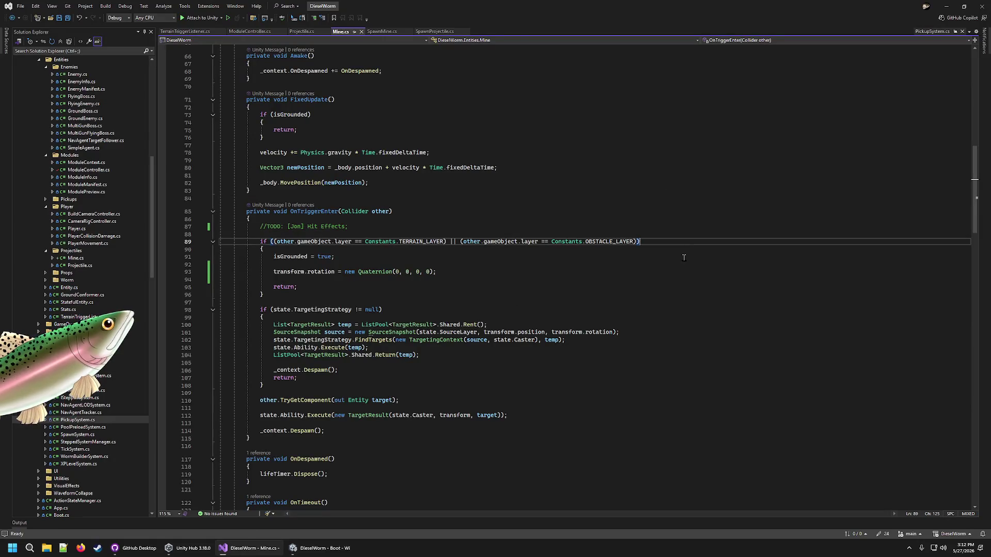
{"action": "left_click", "coordinate": [672, 269]}
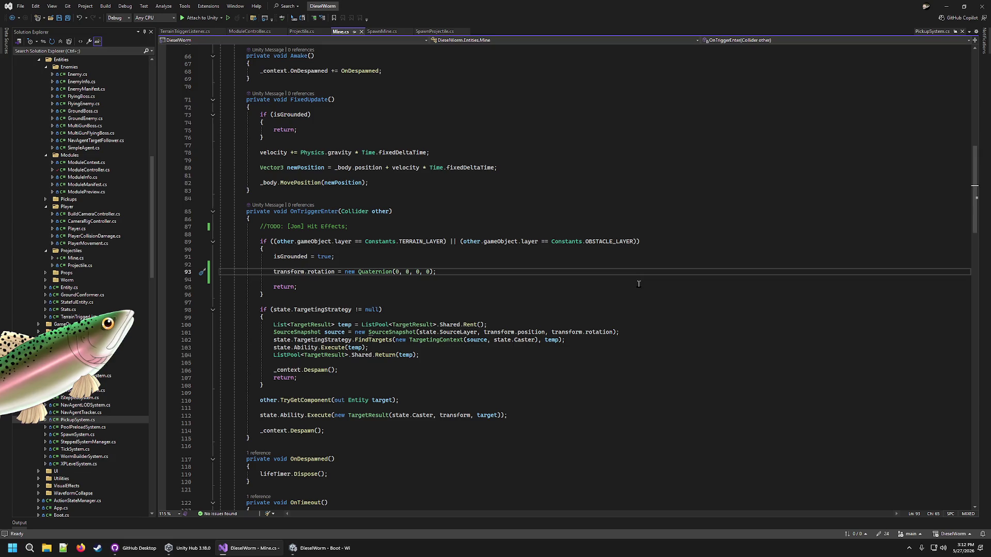
{"action": "left_click", "coordinate": [324, 541]}
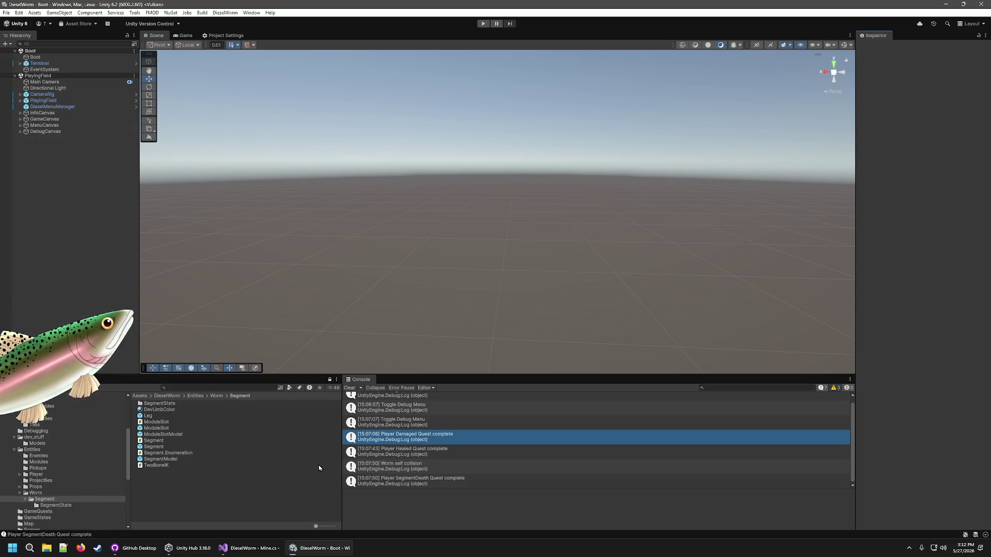
Step: Untick Enemy/Enemy in the Physics Layer Collision Matrix, cross-check Mine.cs, and end on the Scene view
{"action": "left_click", "coordinate": [235, 36]}
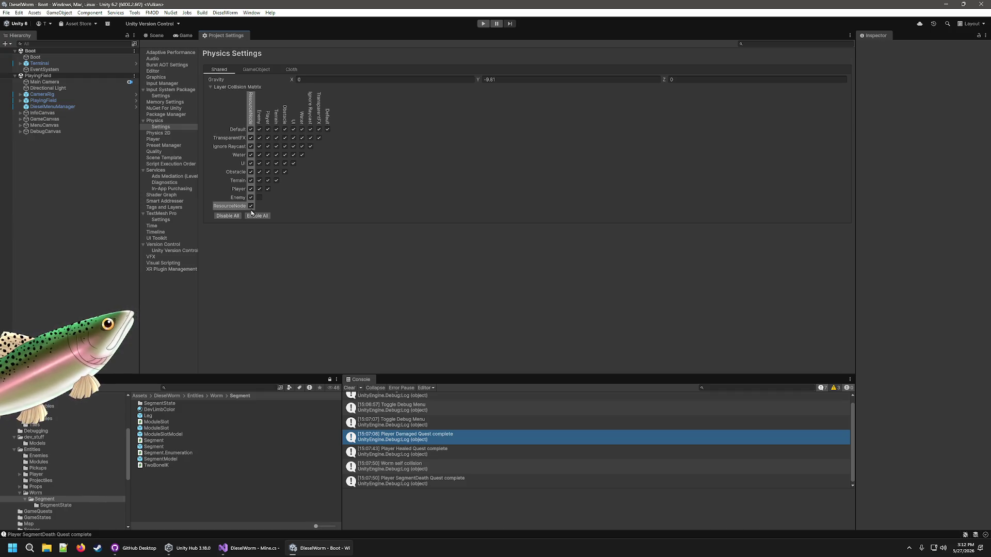
{"action": "left_click", "coordinate": [259, 198]}
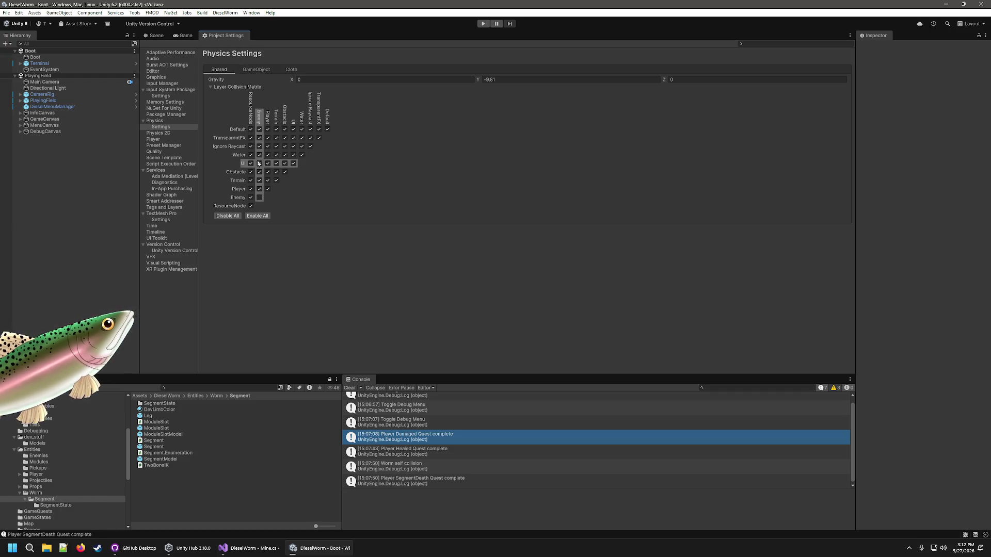
{"action": "left_click", "coordinate": [251, 553]}
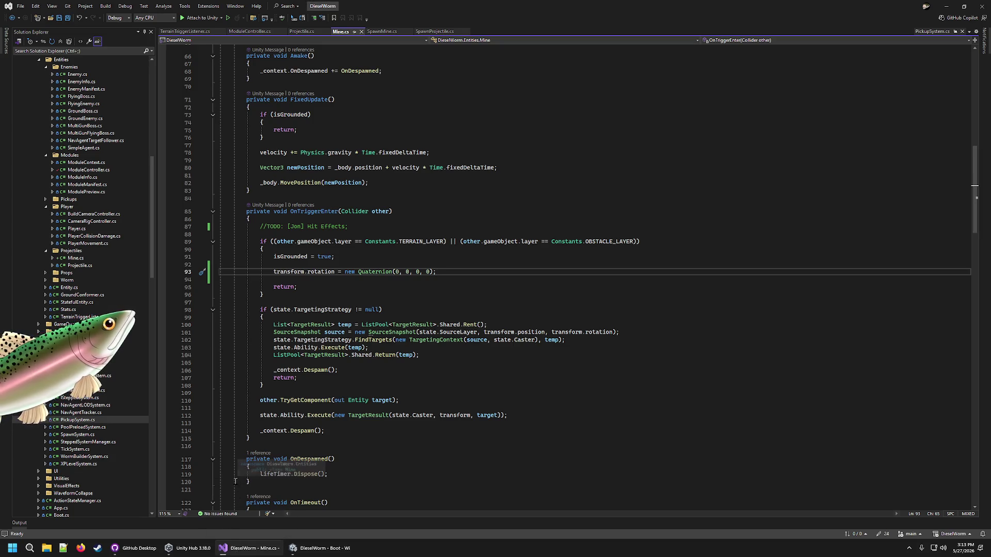
{"action": "left_click", "coordinate": [320, 548]}
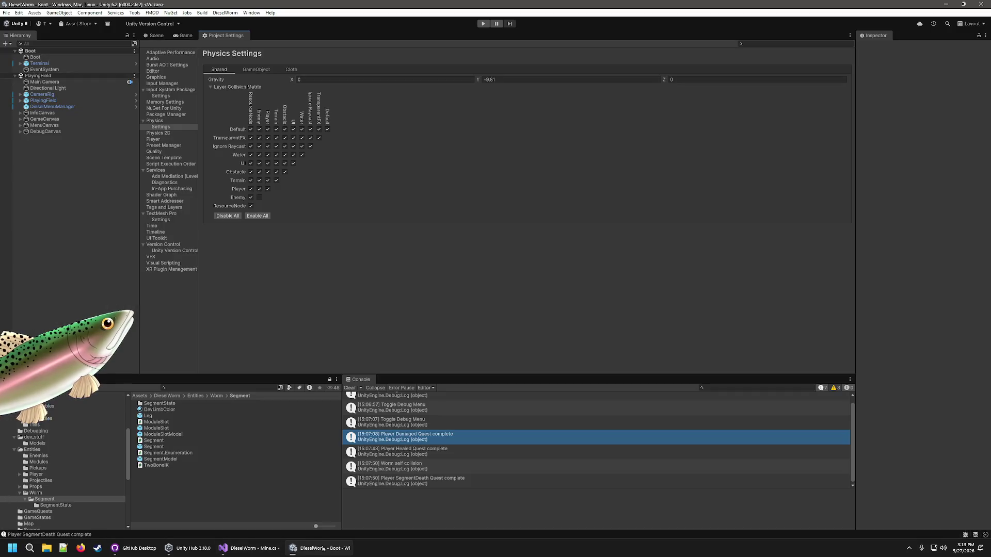
{"action": "left_click", "coordinate": [156, 35]}
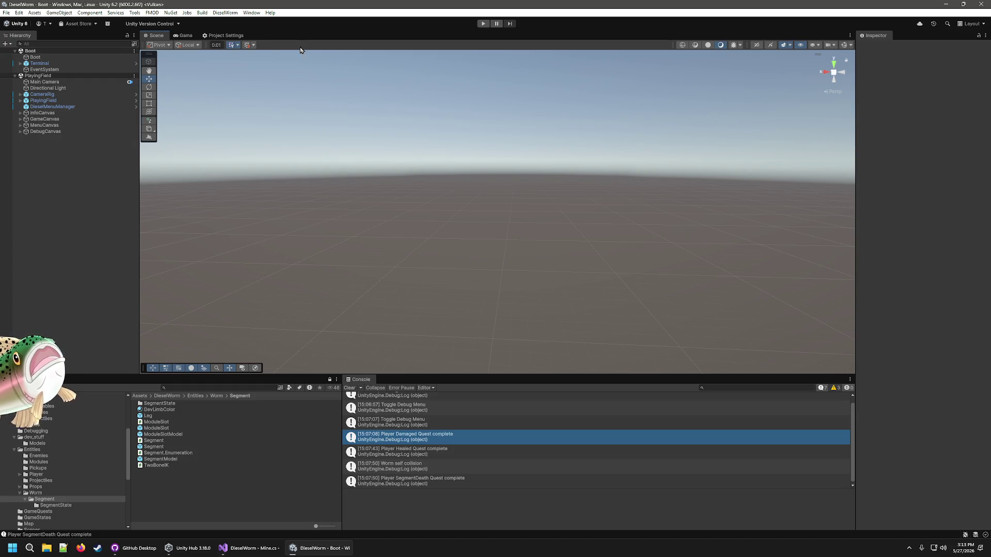
{"action": "left_click", "coordinate": [226, 35]}
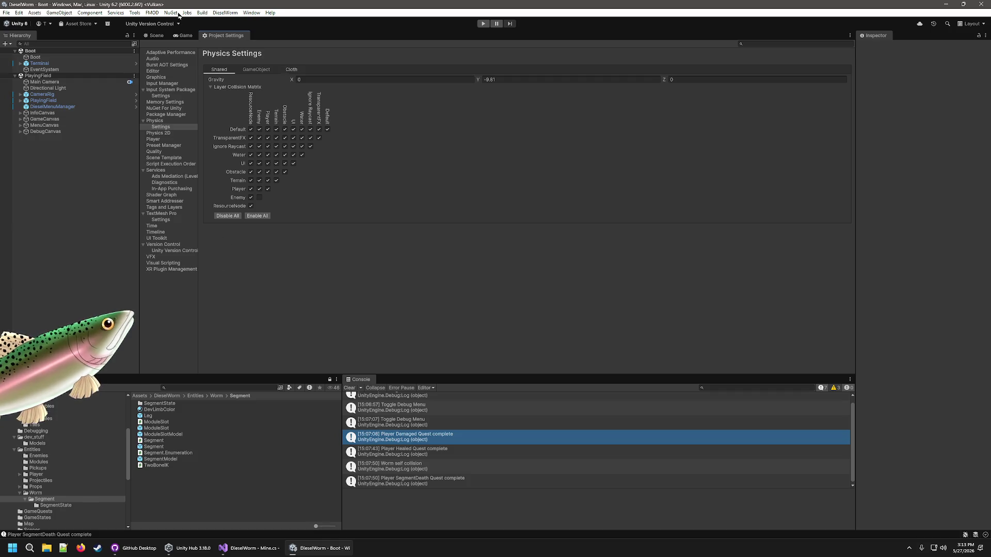
{"action": "left_click", "coordinate": [152, 36]}
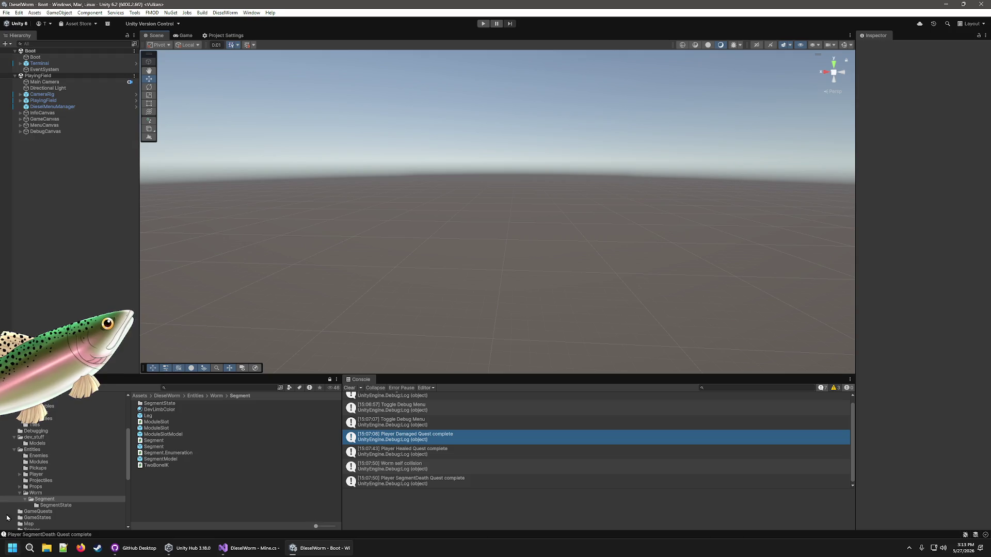
Step: Browse the Entities/Player and Entities/Modules folders, inspecting the Player and Player_HealingModule prefabs
{"action": "left_click", "coordinate": [41, 481]}
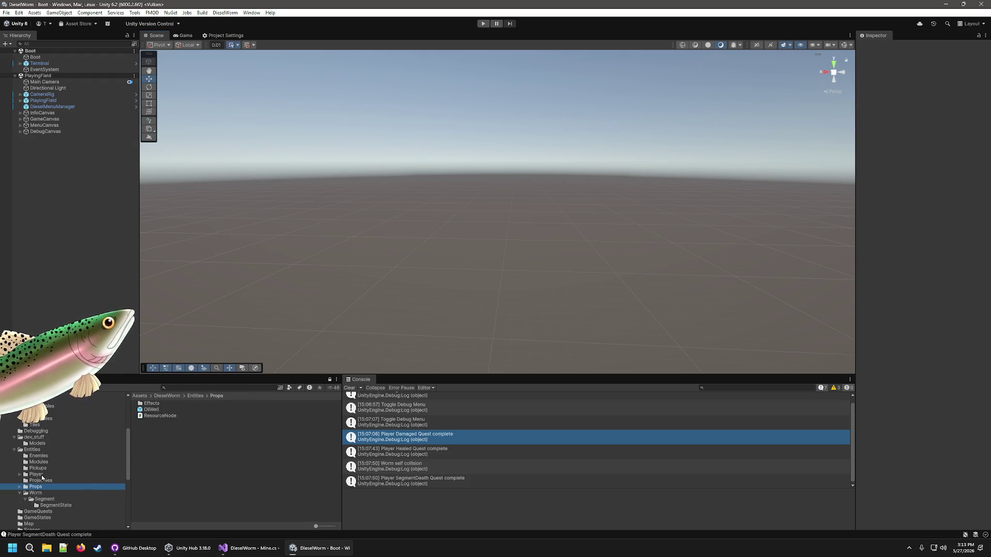
{"action": "left_click", "coordinate": [43, 475]}
{"action": "left_click", "coordinate": [146, 441]}
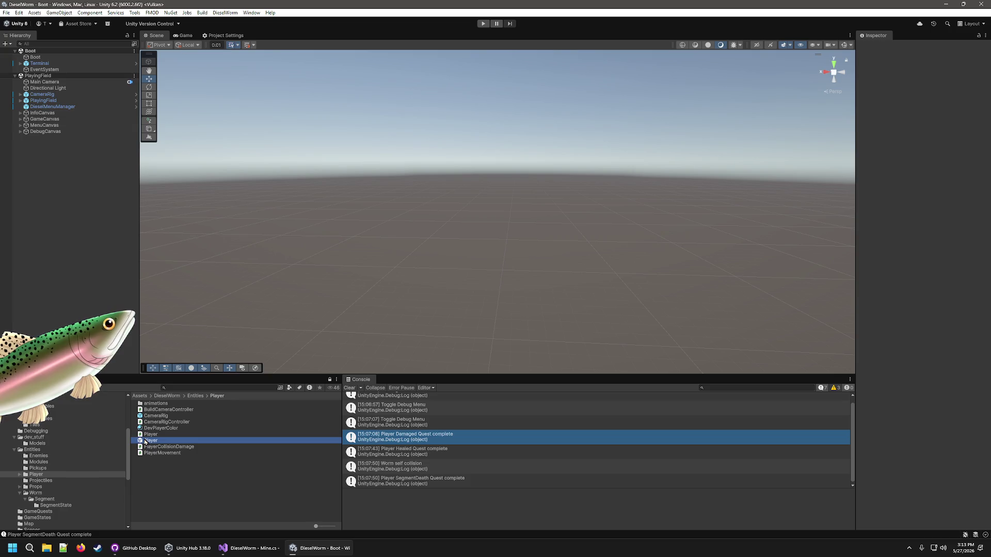
{"action": "scroll", "coordinate": [877, 310], "scroll_direction": "down", "scroll_amount": 5}
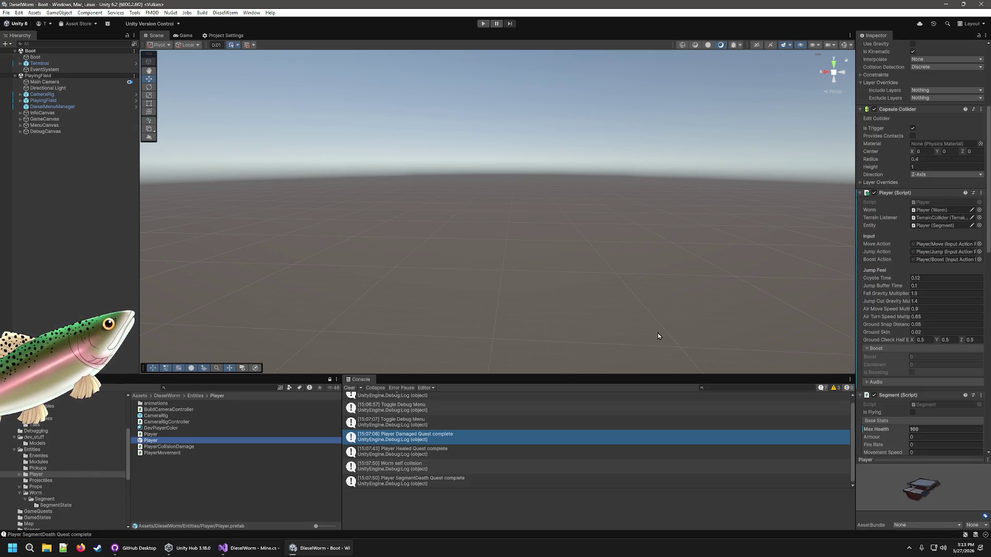
{"action": "left_click", "coordinate": [44, 463]}
{"action": "left_click", "coordinate": [170, 490]}
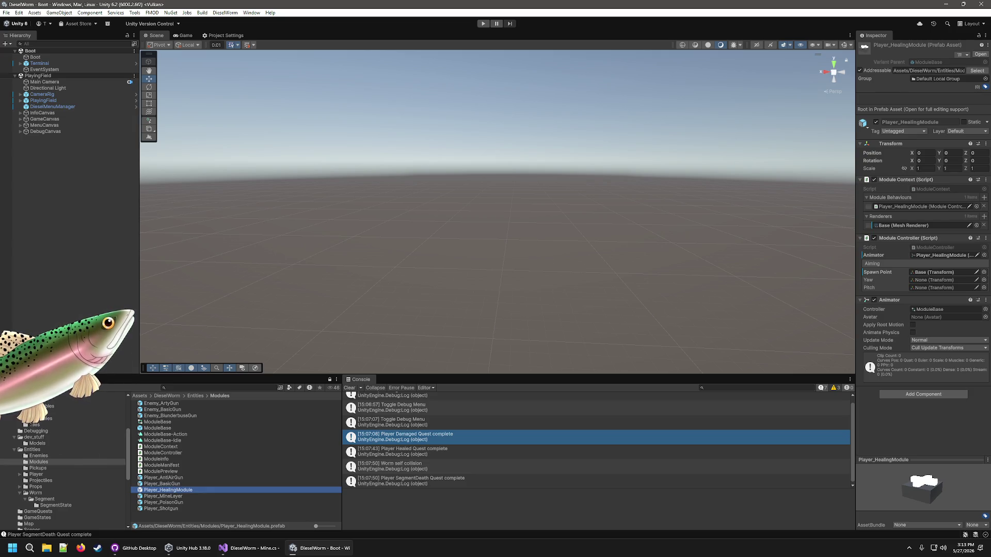
Step: In Content/Modules, select Module_Player_PoisonGun and open its targeting layer mask
{"action": "left_click", "coordinate": [62, 413]}
{"action": "left_click", "coordinate": [183, 459]}
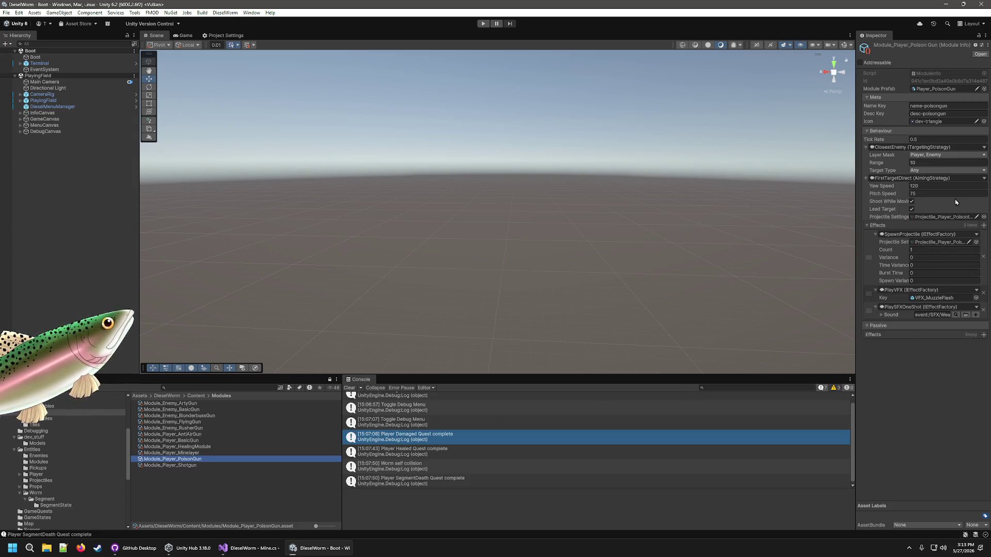
{"action": "left_click", "coordinate": [964, 157]}
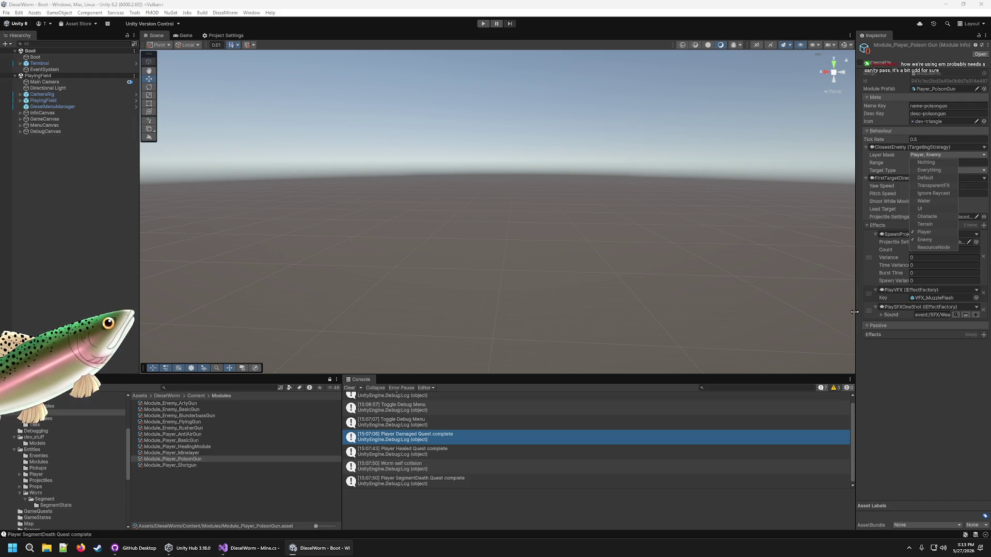
Step: Select Module_Player_Minelayer, then Module_Player_HealingModule and open its target layer mask
{"action": "left_click", "coordinate": [922, 451]}
{"action": "left_click", "coordinate": [278, 453]}
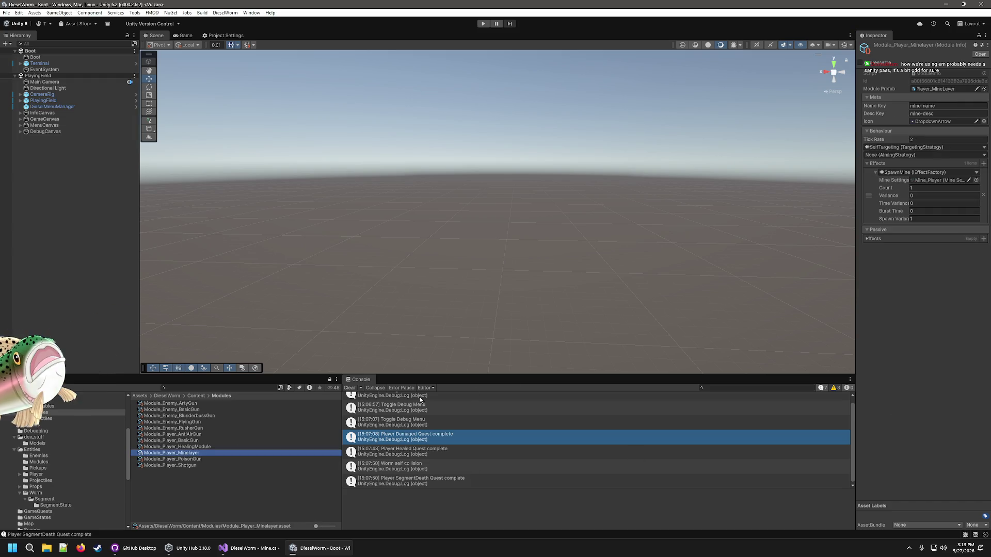
{"action": "right_click", "coordinate": [213, 462]}
{"action": "left_click", "coordinate": [180, 448]}
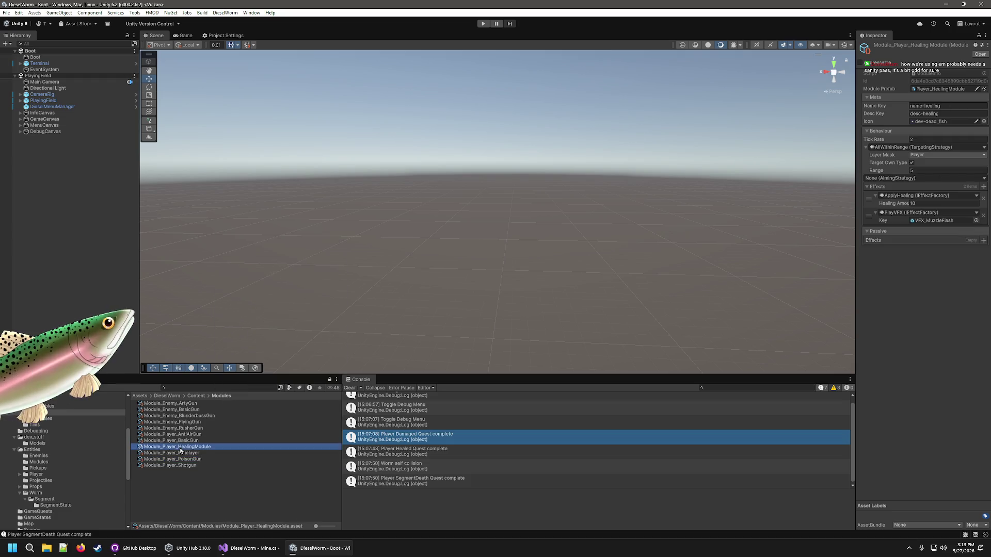
{"action": "left_click", "coordinate": [930, 153]}
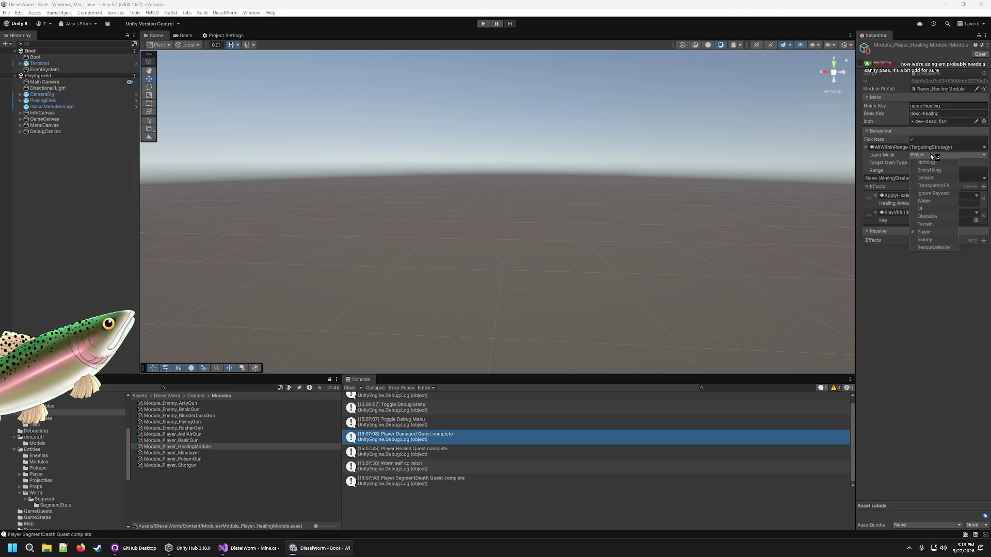
Step: Check that Module_Player_BasicGun's layer mask covers Player and Enemy, then go to Mine.cs
{"action": "left_click", "coordinate": [185, 441]}
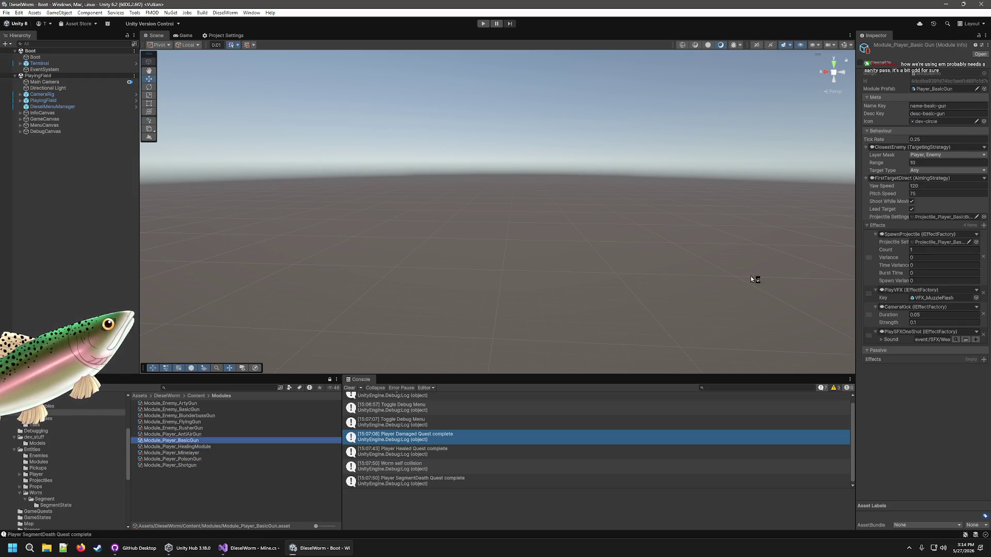
{"action": "left_click", "coordinate": [960, 155]}
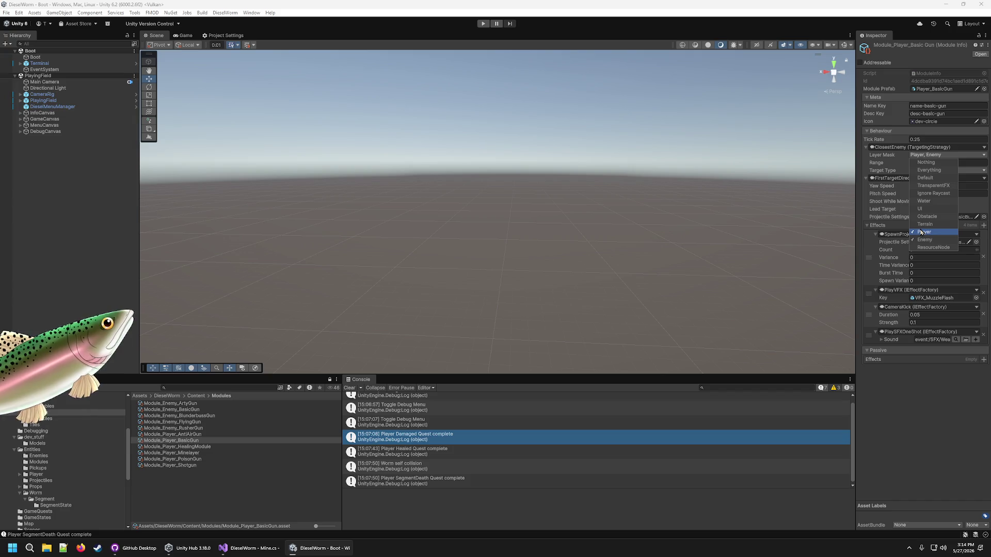
{"action": "left_click", "coordinate": [909, 483]}
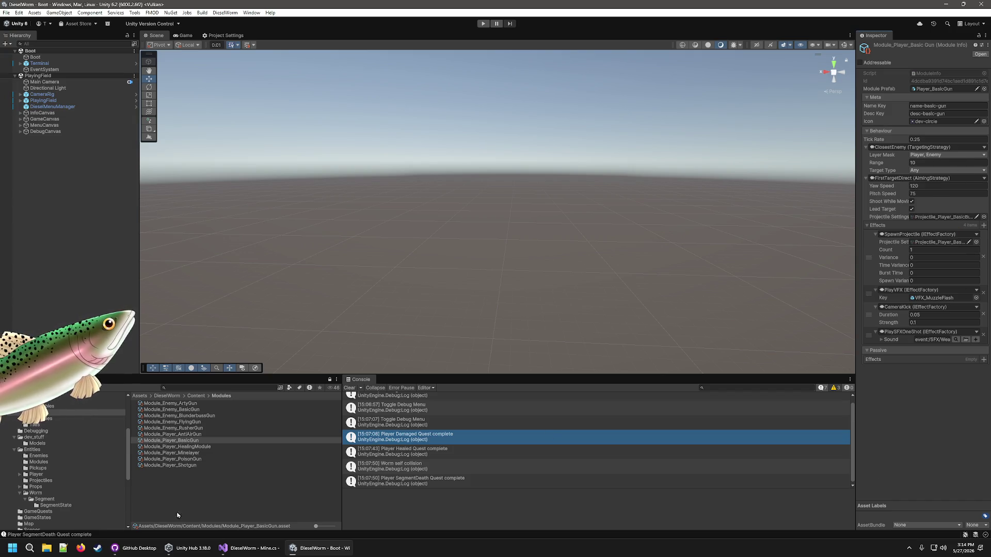
{"action": "left_click", "coordinate": [247, 551]}
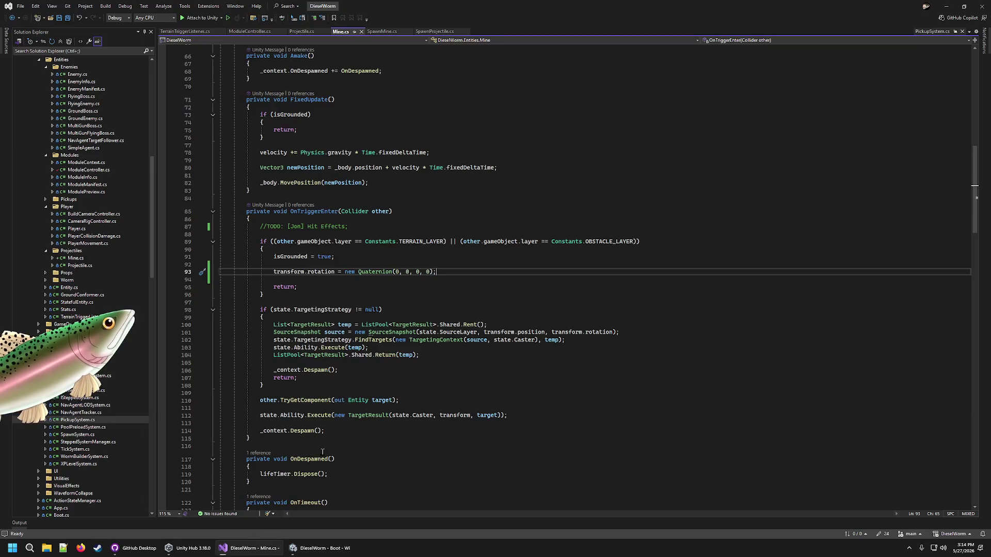
Step: Highlight every ExclusionMask use in Mine.cs, then select Module_Enemy_FlyingGun back in Unity
{"action": "scroll", "coordinate": [319, 453], "scroll_direction": "up", "scroll_amount": 10}
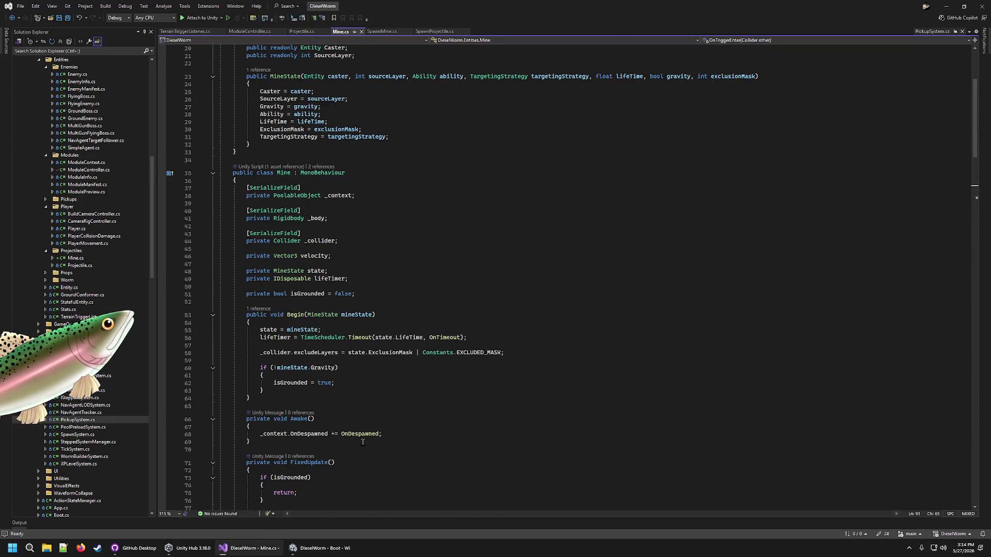
{"action": "scroll", "coordinate": [348, 445], "scroll_direction": "down", "scroll_amount": 2}
{"action": "scroll", "coordinate": [359, 432], "scroll_direction": "up", "scroll_amount": 13}
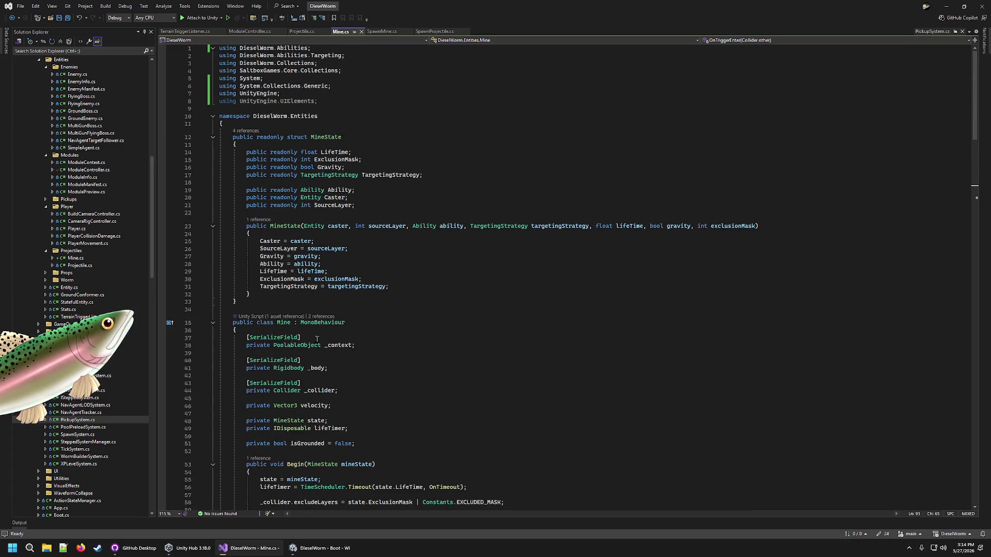
{"action": "scroll", "coordinate": [362, 311], "scroll_direction": "down", "scroll_amount": 7}
{"action": "double_click", "coordinate": [376, 343]}
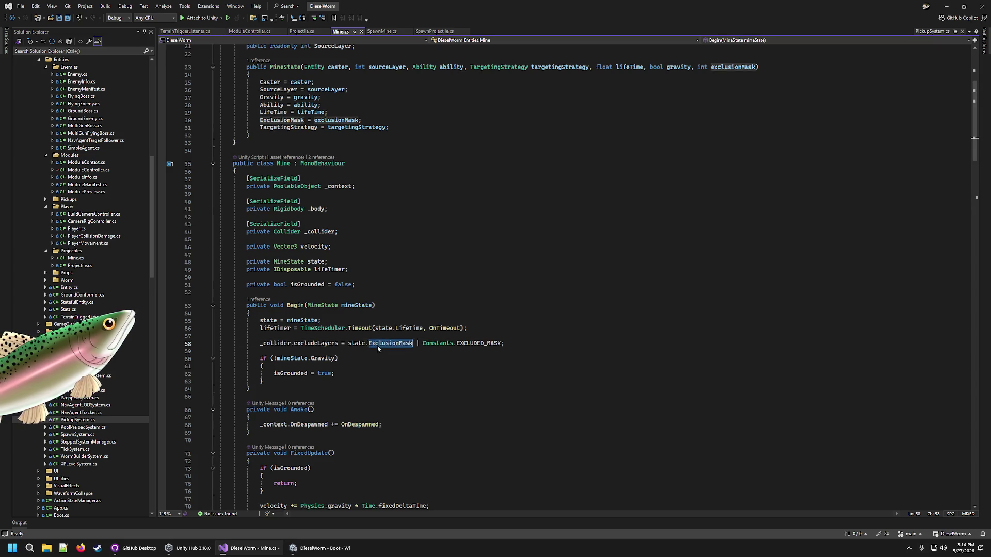
{"action": "scroll", "coordinate": [369, 359], "scroll_direction": "up", "scroll_amount": 6}
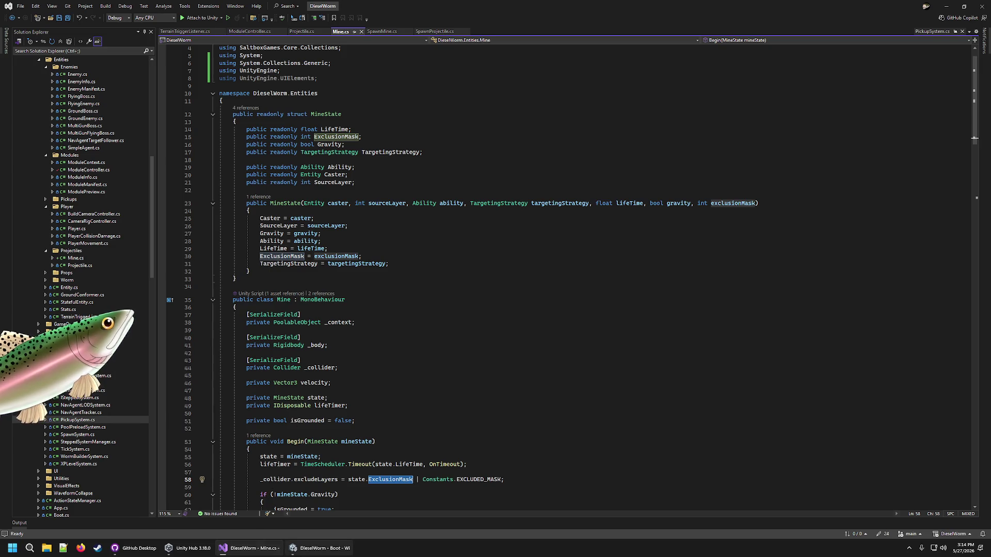
{"action": "left_click", "coordinate": [293, 548]}
{"action": "left_click", "coordinate": [171, 422]}
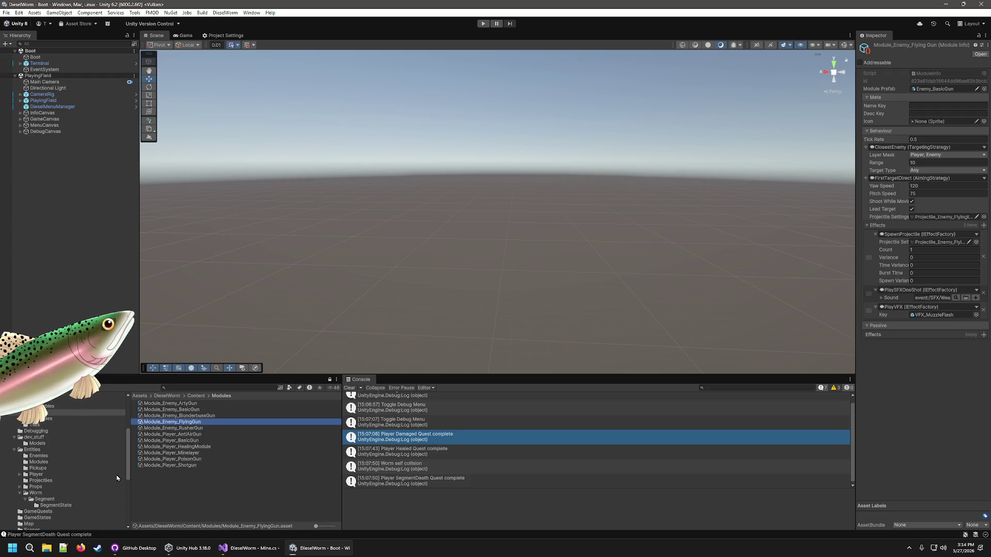
Step: Inspect Module_Player_Minelayer's settings, then move through Visual Studio on to GitHub Desktop
{"action": "left_click", "coordinate": [196, 446]}
{"action": "left_click", "coordinate": [187, 453]}
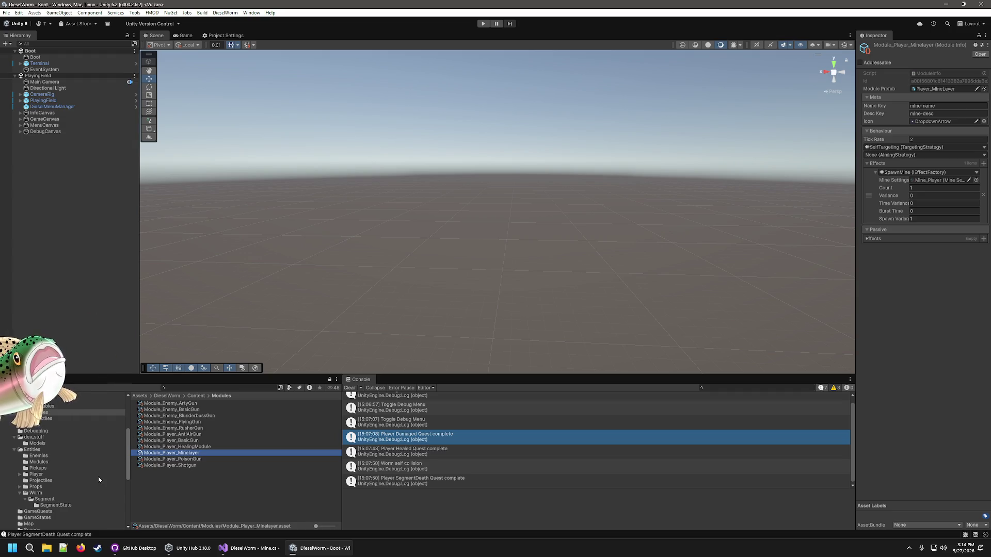
{"action": "left_click", "coordinate": [250, 550]}
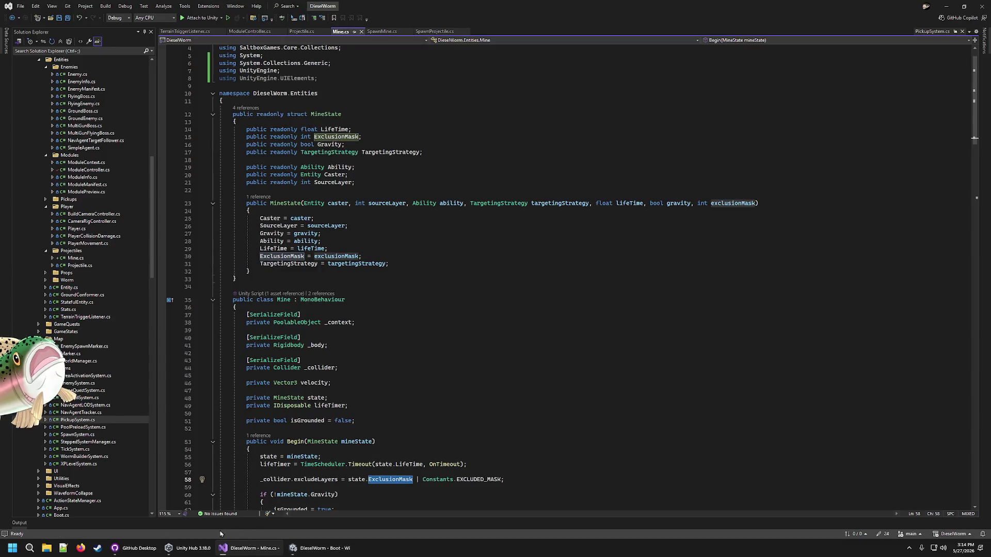
{"action": "left_click", "coordinate": [126, 552]}
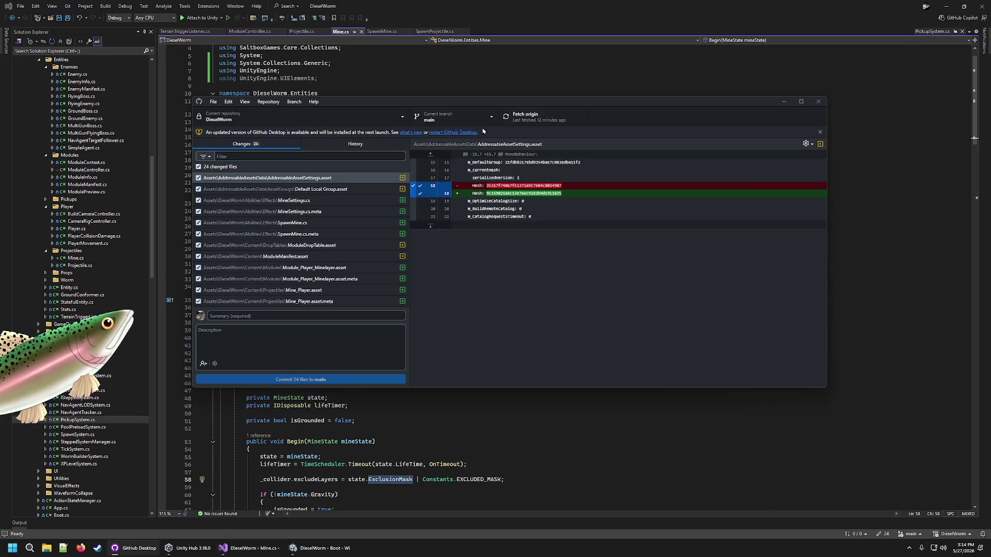
Step: Create a feature/…/mine-layer branch and bring the 24 uncommitted changes onto it
{"action": "left_click", "coordinate": [484, 122]}
{"action": "left_click", "coordinate": [531, 146]}
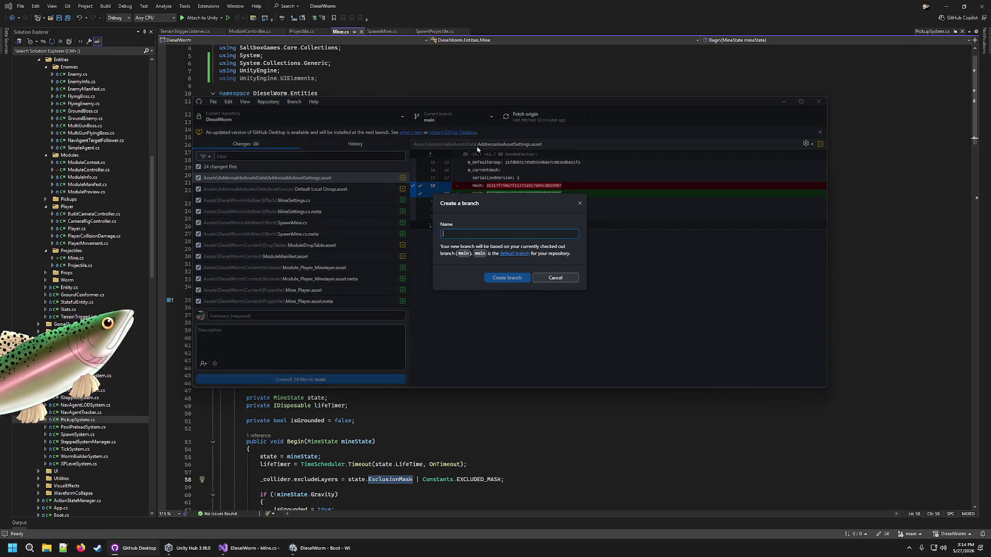
{"action": "type", "text": "feature/p"}
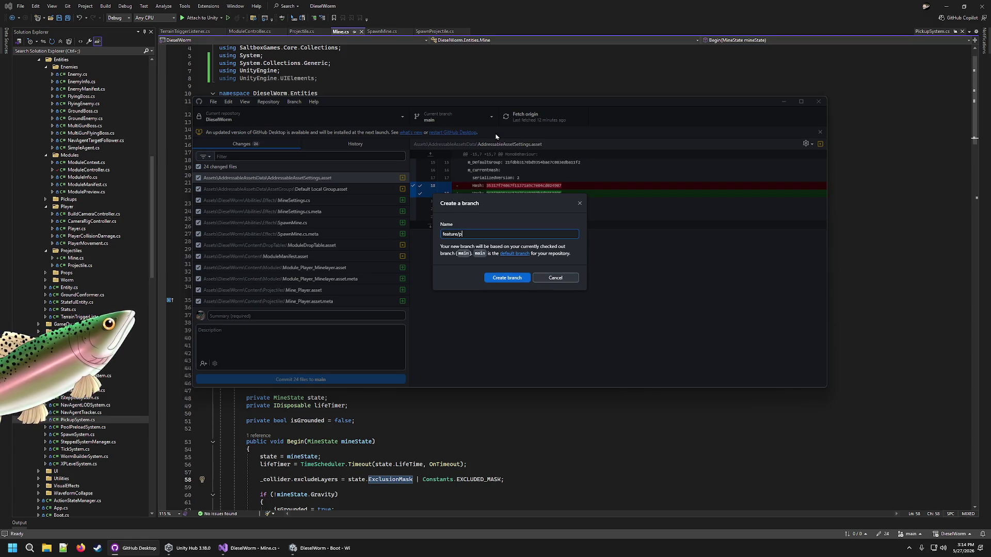
{"action": "type", "text": "hil/"}
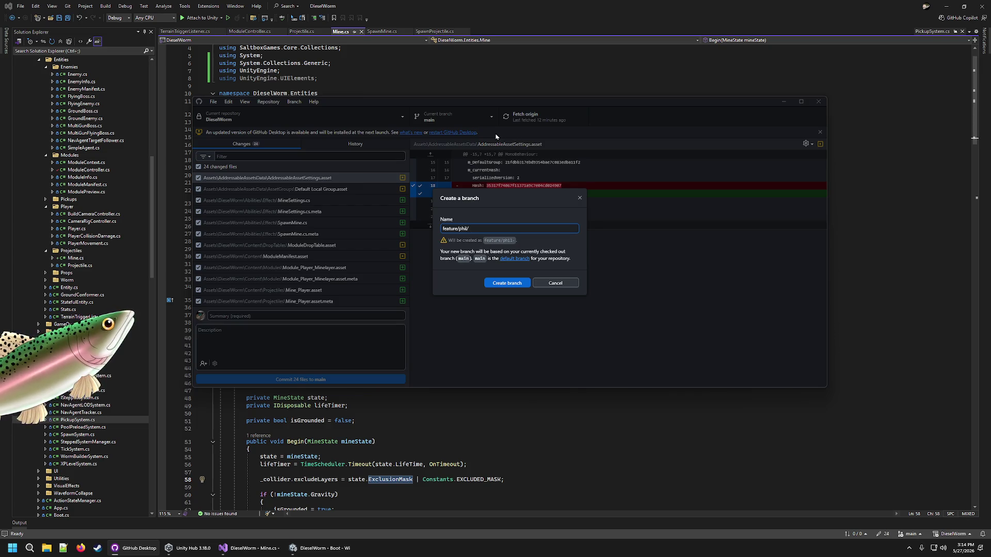
{"action": "type", "text": "mine-layer"}
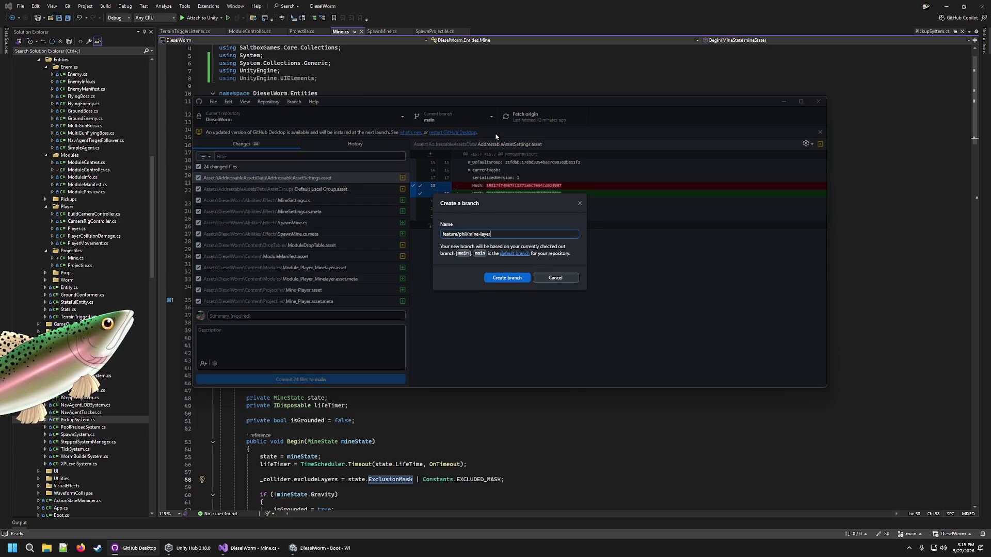
{"action": "left_click", "coordinate": [505, 278]}
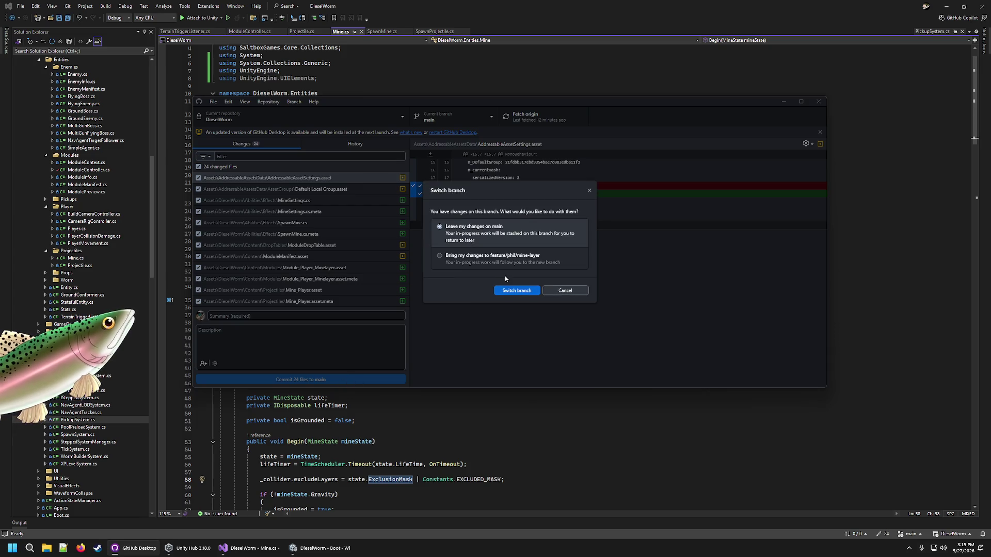
{"action": "left_click", "coordinate": [490, 258]}
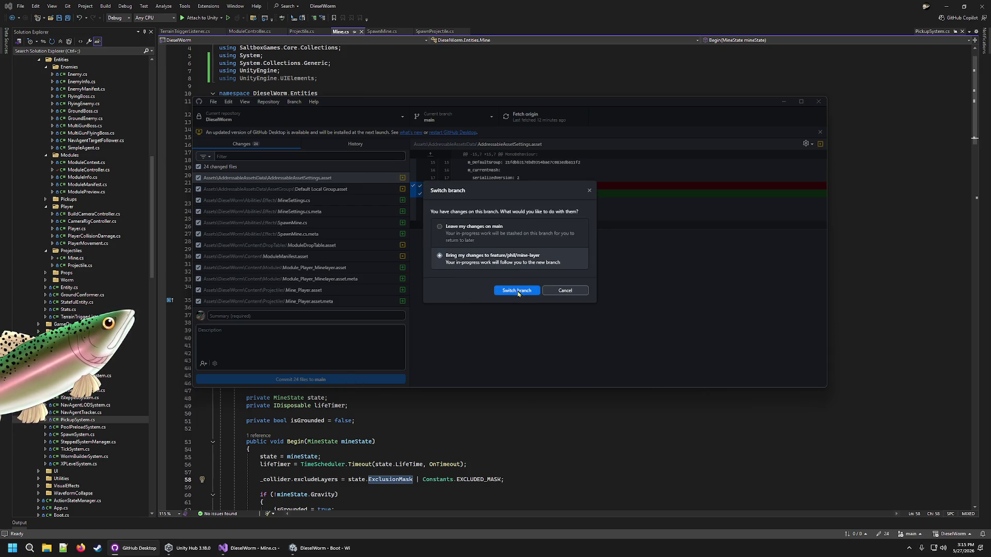
{"action": "left_click", "coordinate": [517, 291]}
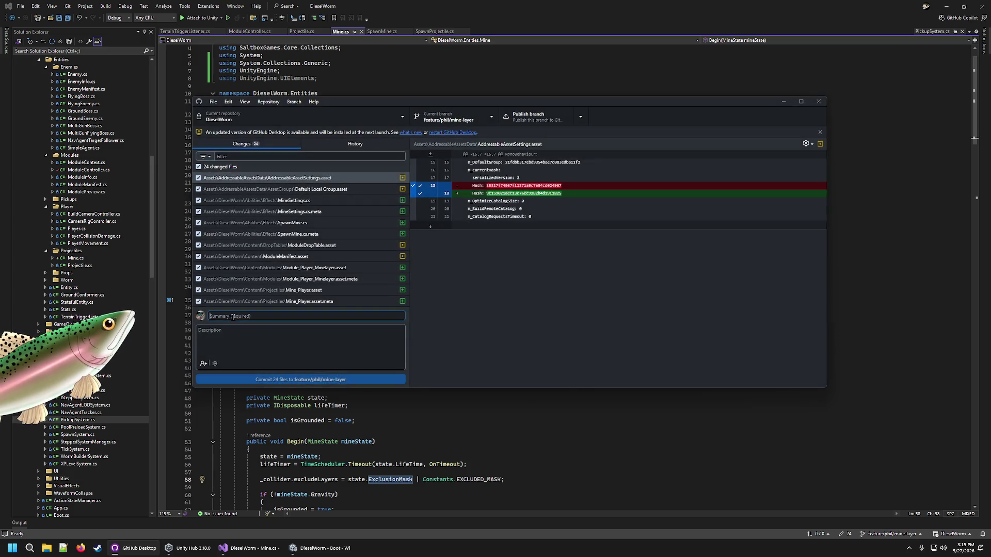
Step: Write the commit summary 'Created player mine layer' and a module description
{"action": "left_click", "coordinate": [233, 316]}
{"action": "type", "text": "Created player mine layer"}
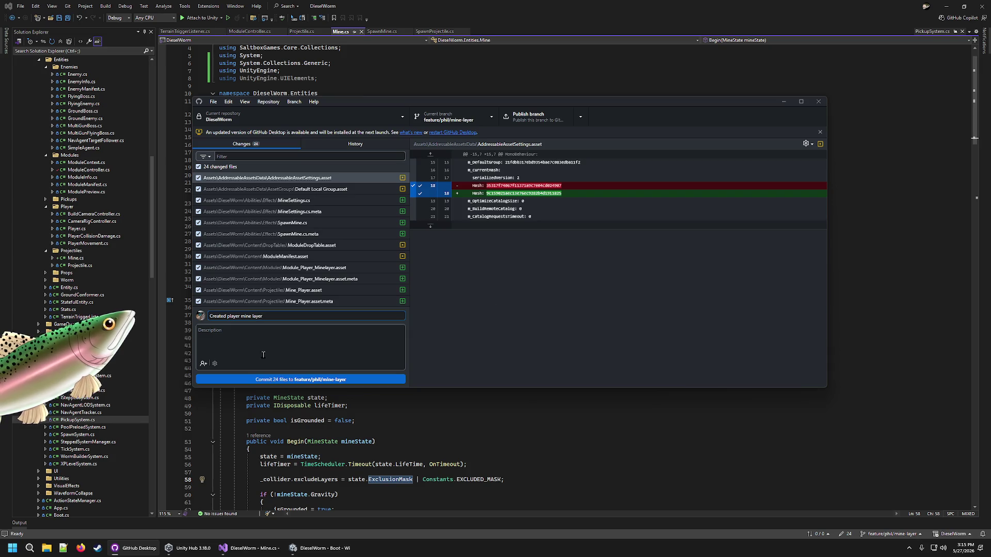
{"action": "left_click", "coordinate": [263, 355]}
{"action": "type", "text": "Created mine layer module"}
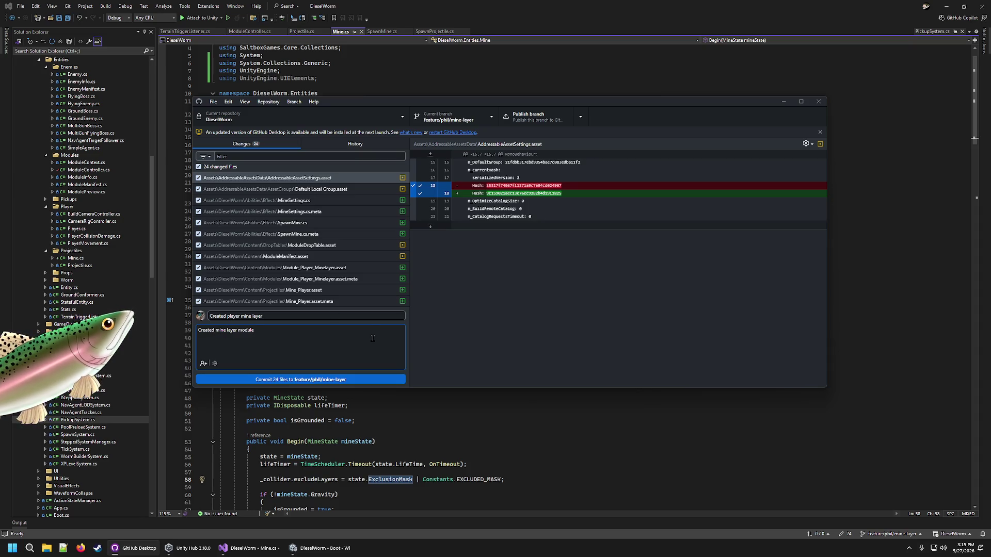
Step: Insert 'player' before 'mine' in the description, commit the 24 files, and publish the branch
{"action": "left_click", "coordinate": [228, 330]}
{"action": "type", "text": "player"}
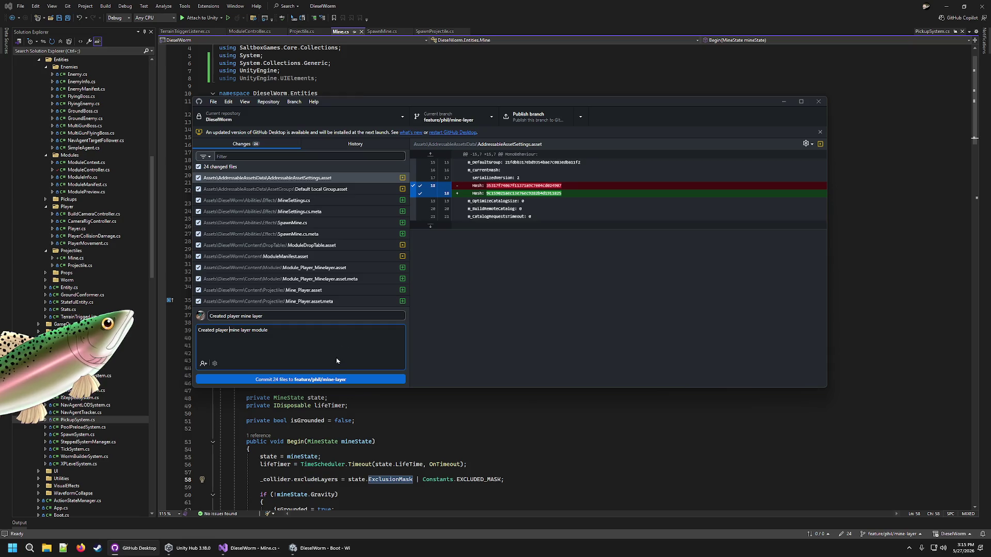
{"action": "left_click", "coordinate": [317, 378]}
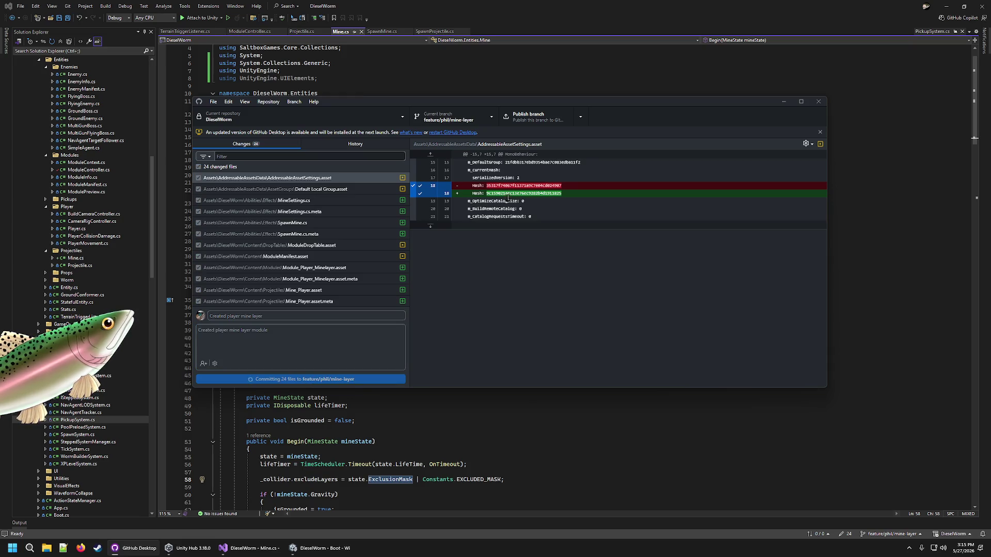
{"action": "left_click", "coordinate": [707, 221]}
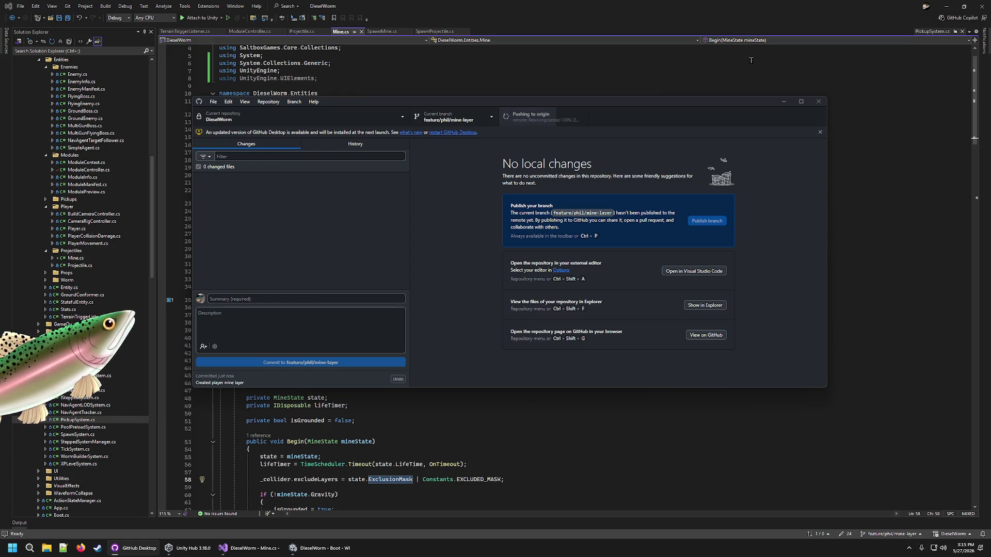
Step: Confirm in GitHub Desktop that the push finished, dismiss the update notice, and return to Unity
{"action": "key", "text": "alt+Tab"}
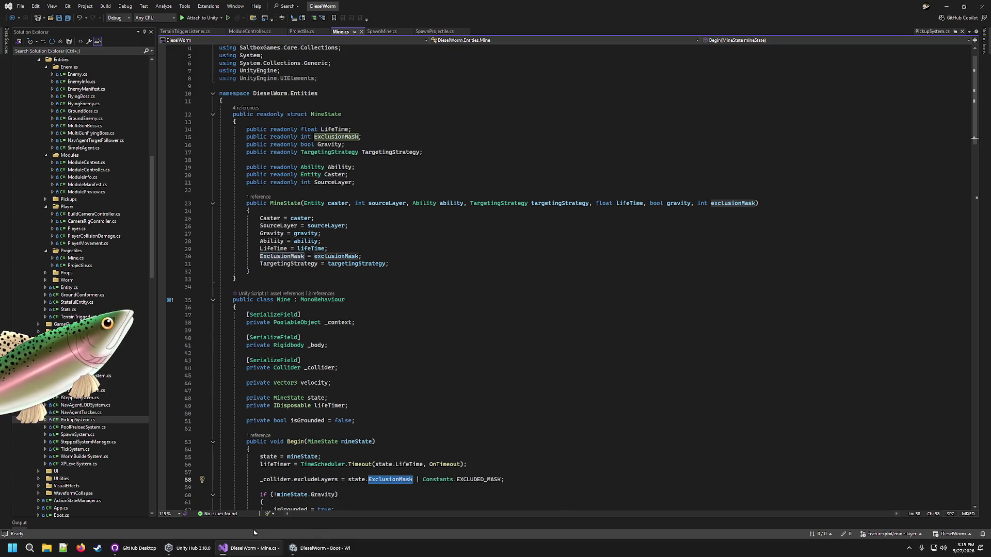
{"action": "left_click", "coordinate": [289, 553]}
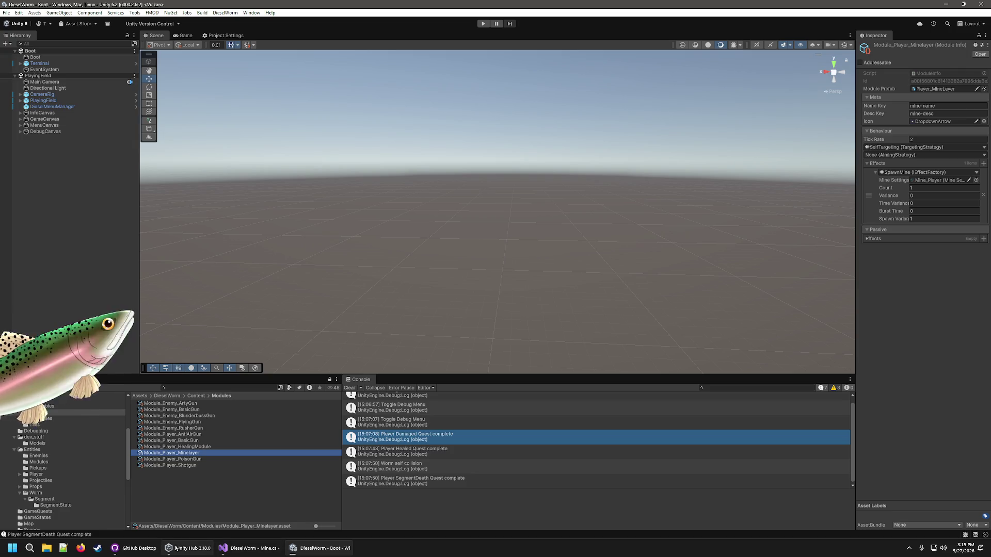
{"action": "left_click", "coordinate": [154, 548]}
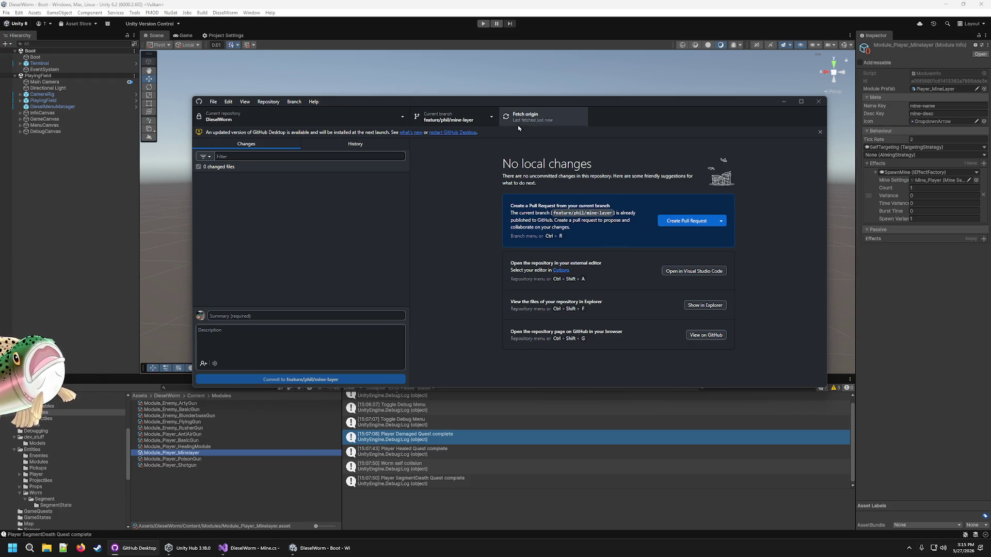
{"action": "left_click", "coordinate": [820, 132]}
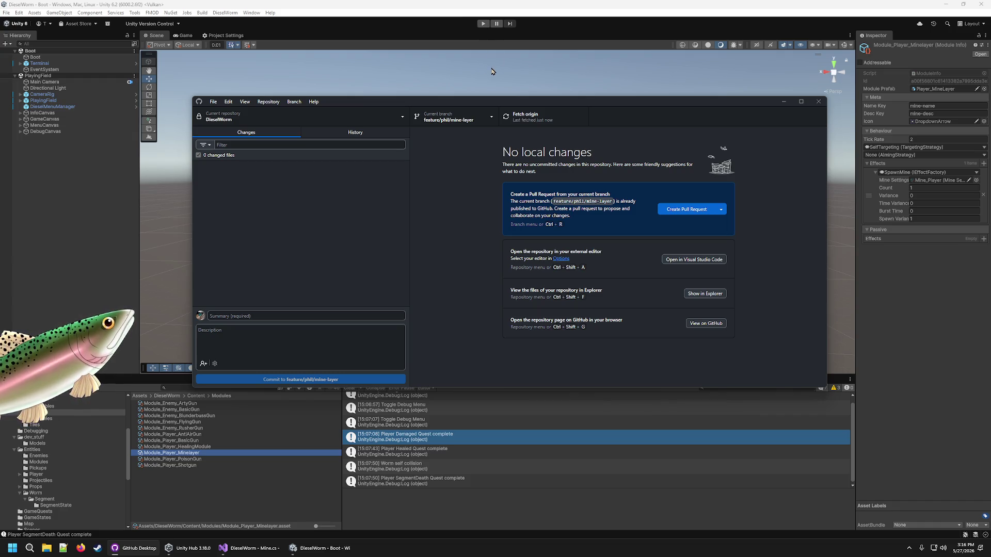
{"action": "left_click", "coordinate": [504, 25]}
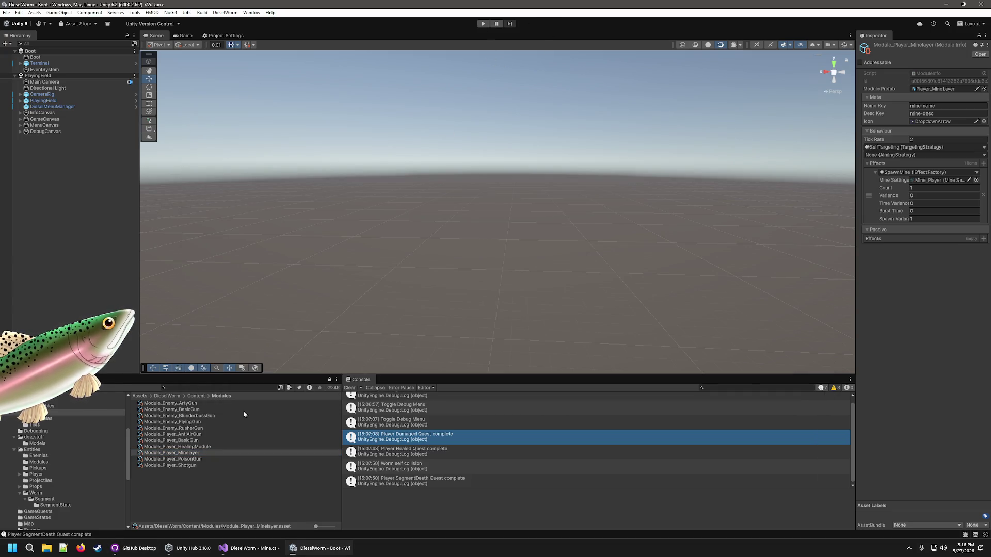